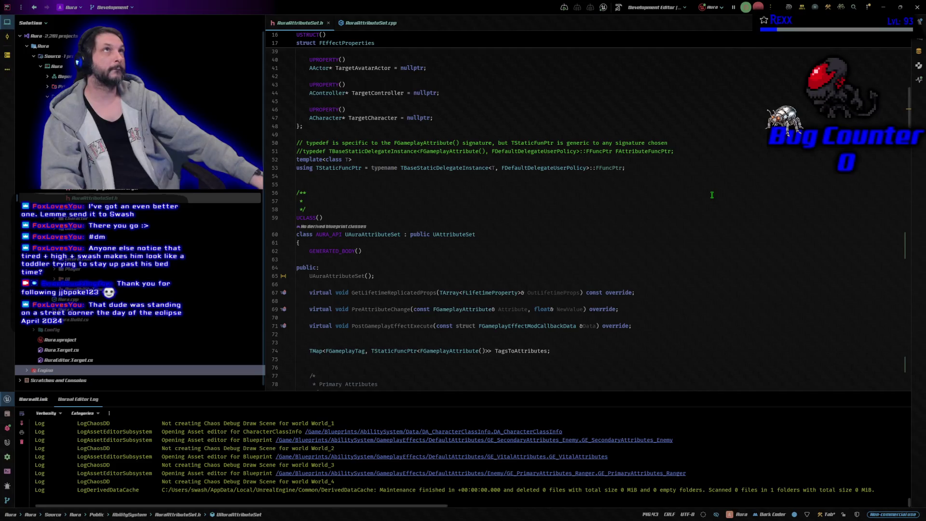
# - Review the resistance attributes in AuraAttributeSet.h, then switch to AuraAttributeSet.cpp's OnRep handlers
pyautogui.scroll(-7, 712, 195)
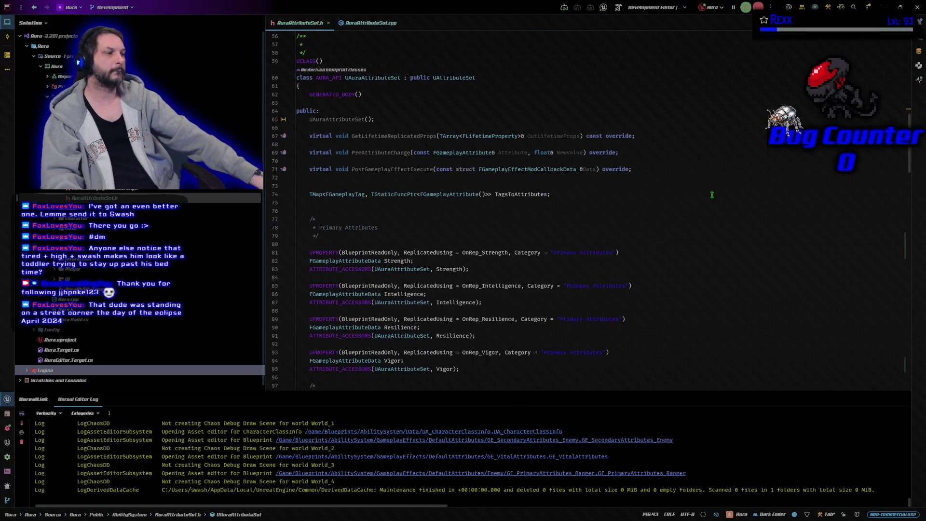
pyautogui.scroll(-17, 711, 195)
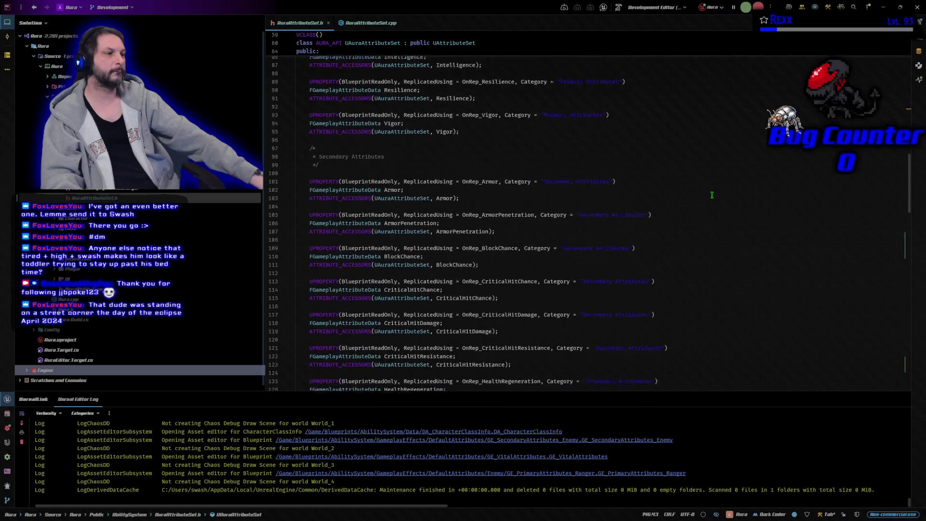
pyautogui.scroll(-13, 712, 194)
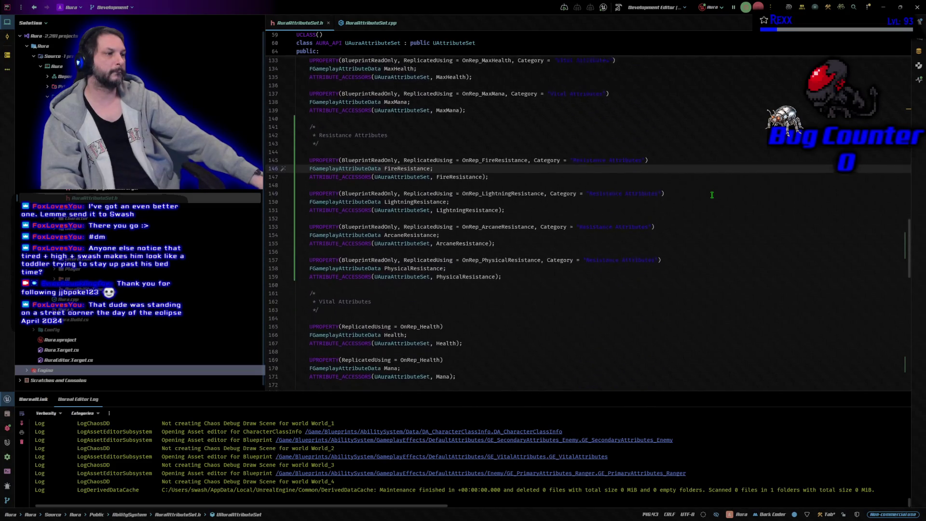
pyautogui.scroll(-15, 712, 195)
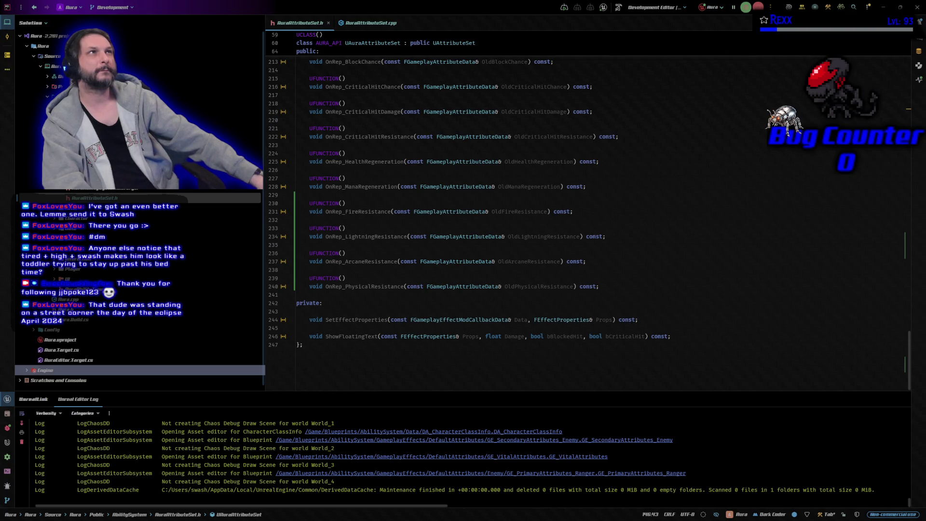
pyautogui.click(374, 21)
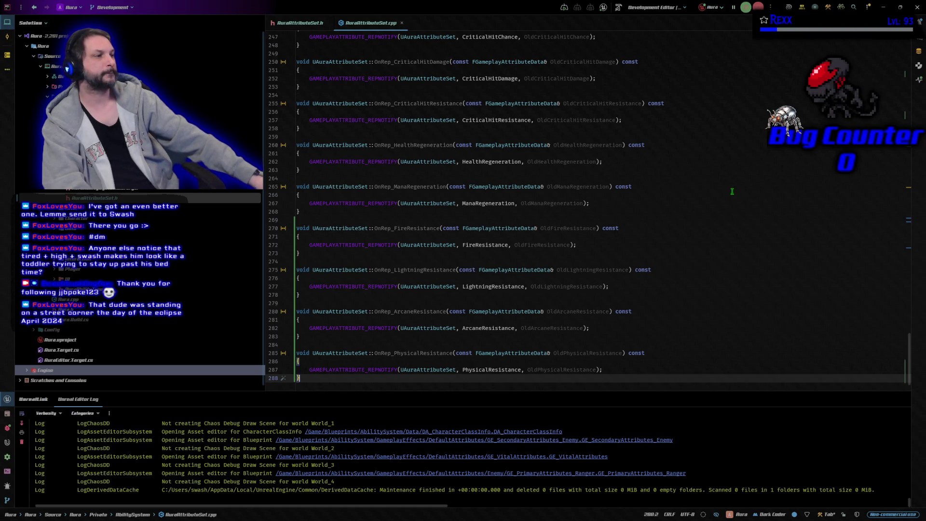
pyautogui.scroll(-2, 733, 203)
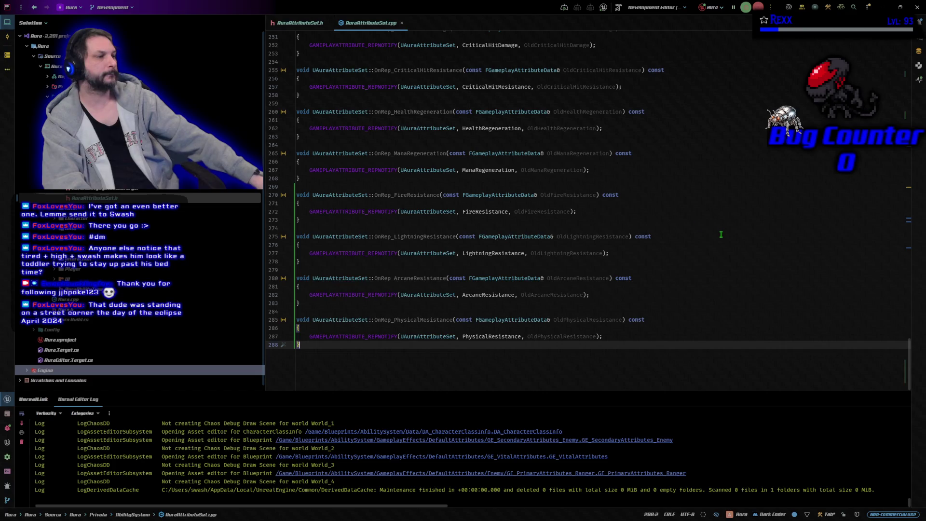
pyautogui.click(685, 203)
pyautogui.click(697, 228)
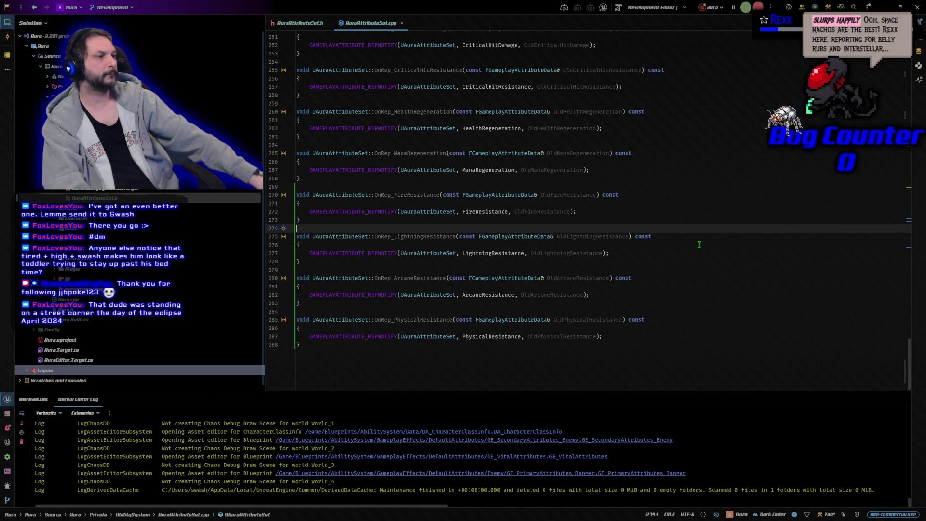
pyautogui.click(699, 245)
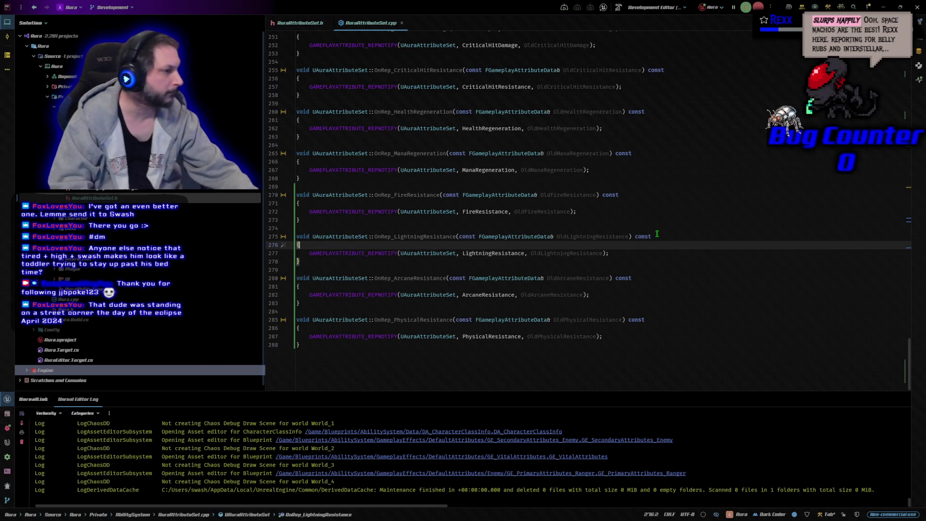
pyautogui.press('Down')
pyautogui.press('Down')
pyautogui.press('Down')
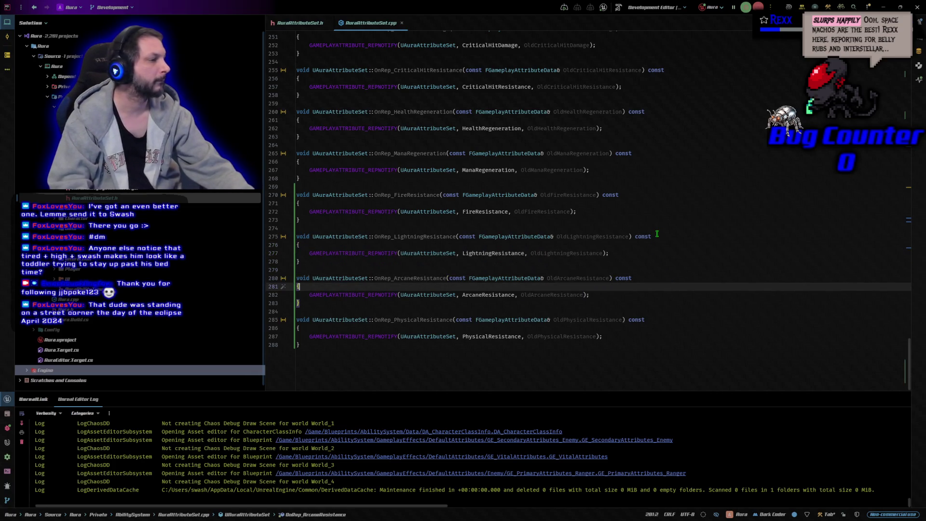
pyautogui.press('Down')
pyautogui.press('Down')
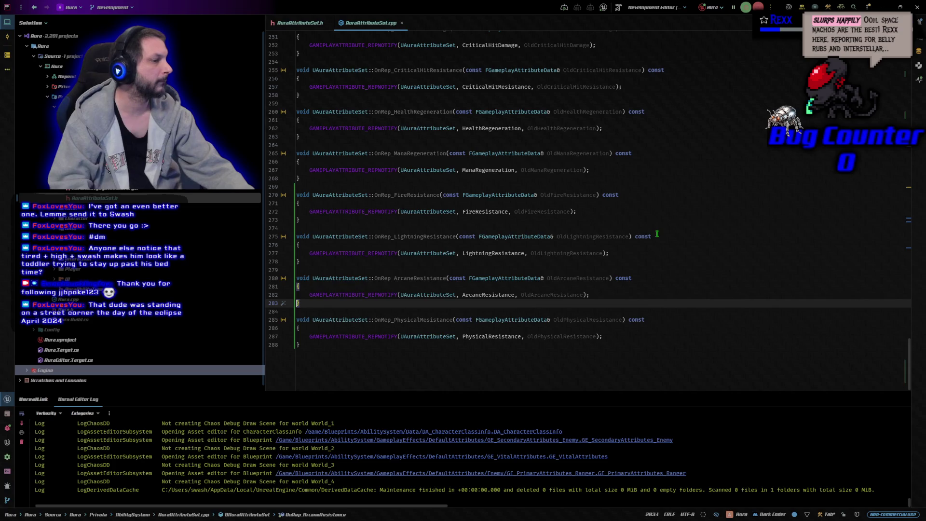
pyautogui.press('End')
pyautogui.press('Down')
pyautogui.press('Down')
pyautogui.press('Down')
pyautogui.press('Down')
pyautogui.press('End')
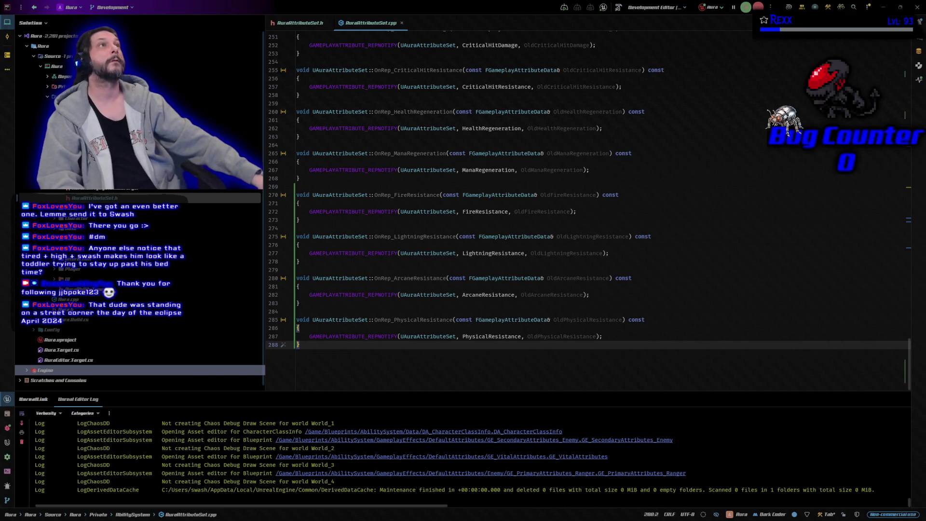
pyautogui.scroll(8, 691, 266)
pyautogui.scroll(20, 691, 267)
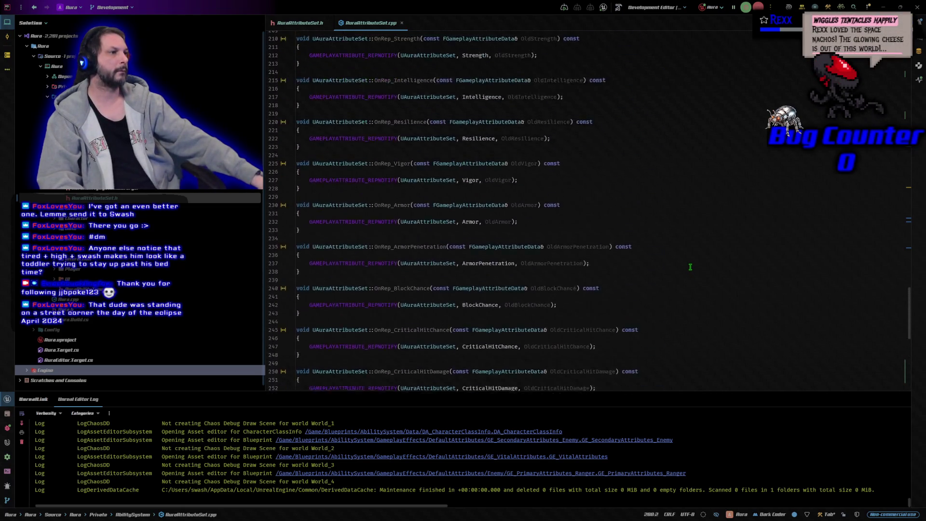
pyautogui.scroll(20, 688, 266)
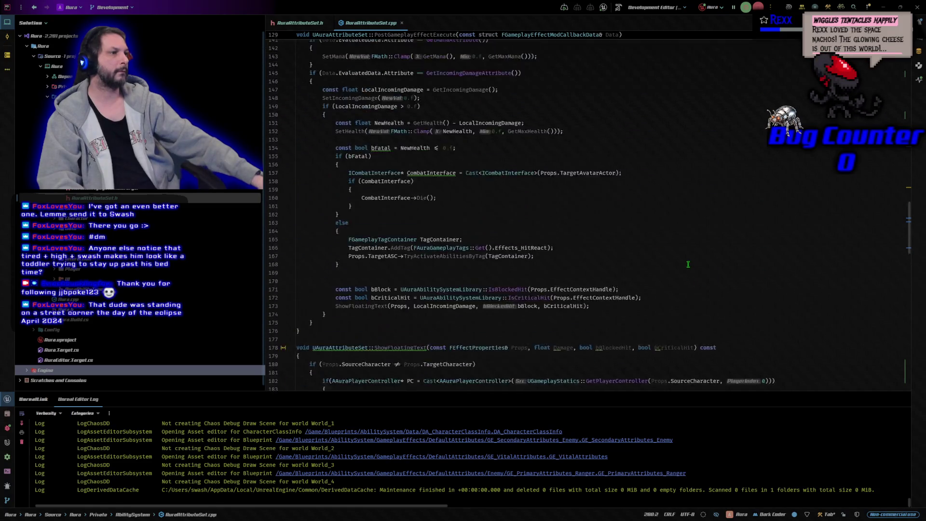
pyautogui.scroll(12, 669, 252)
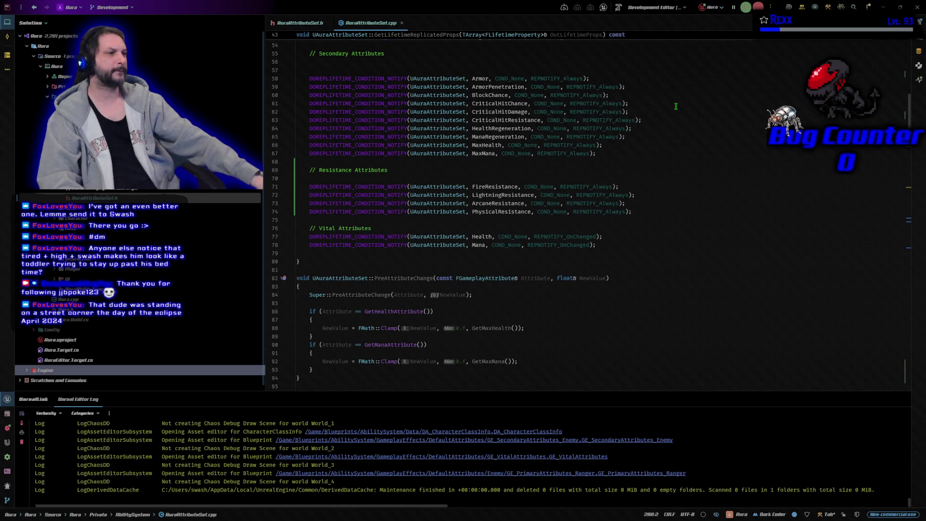
pyautogui.click(653, 213)
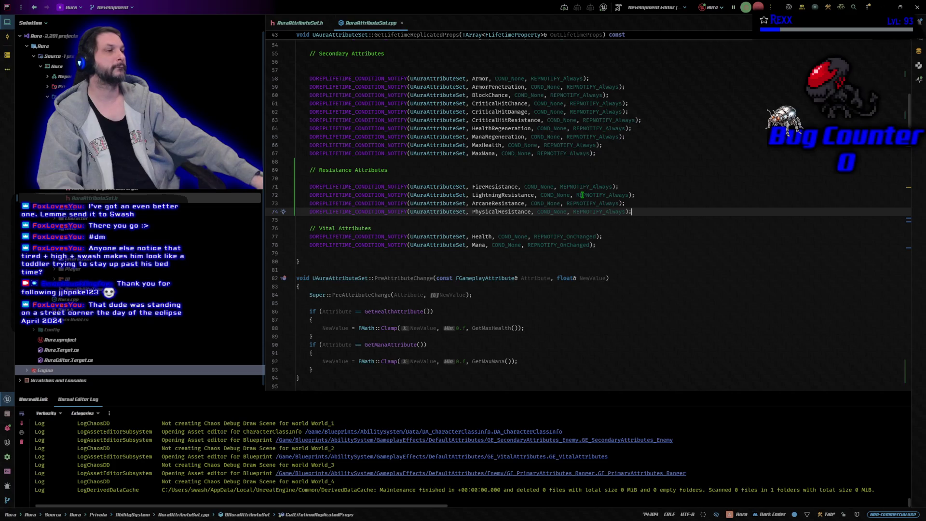
pyautogui.moveTo(582, 194)
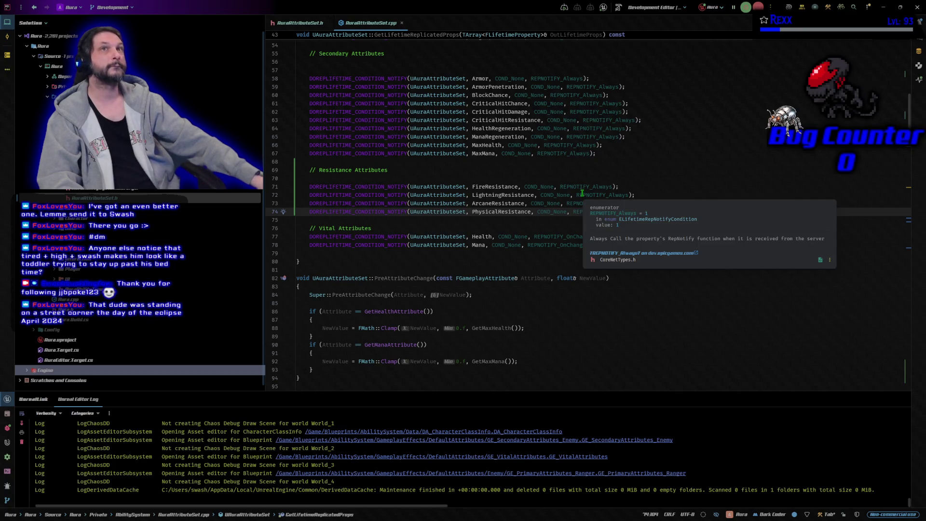
pyautogui.scroll(5, 581, 191)
pyautogui.scroll(10, 580, 179)
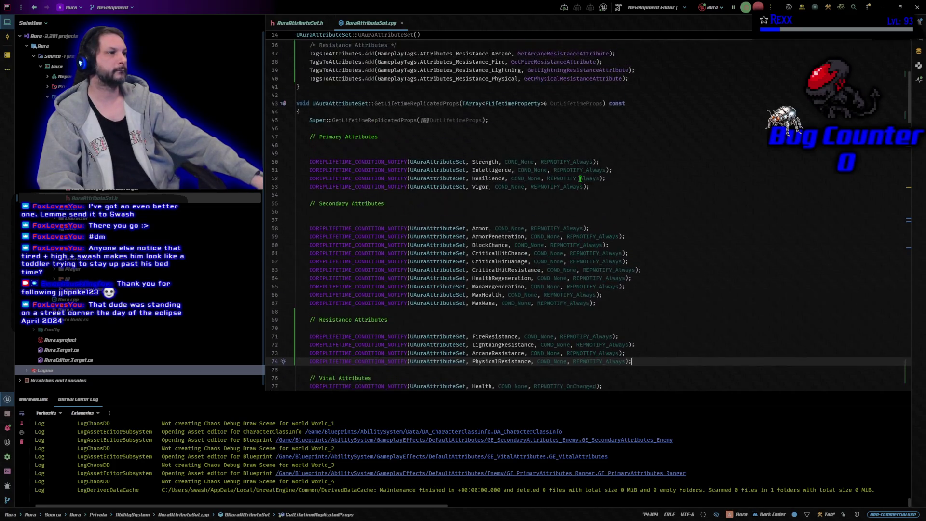
pyautogui.click(677, 221)
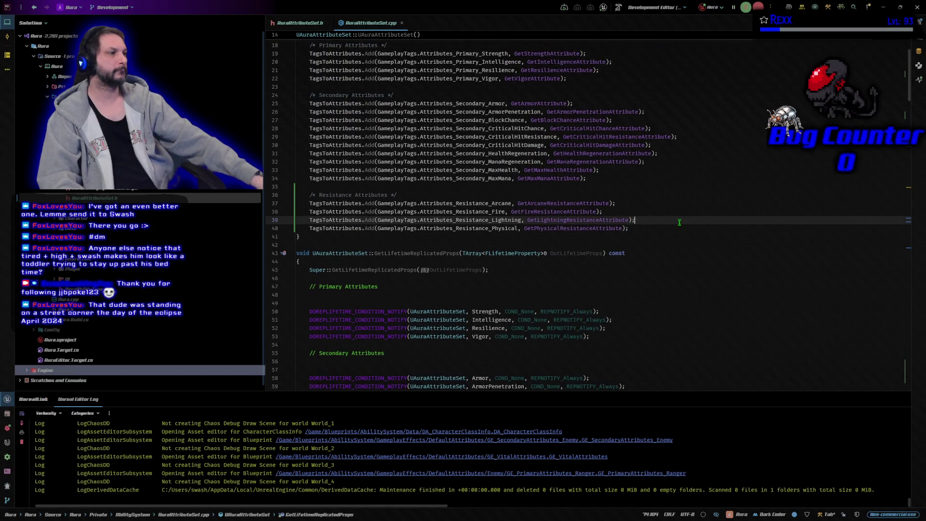
pyautogui.moveTo(675, 230)
pyautogui.mouseDown()
pyautogui.moveTo(560, 186)
pyautogui.moveTo(564, 212)
pyautogui.moveTo(571, 187)
pyautogui.mouseUp()
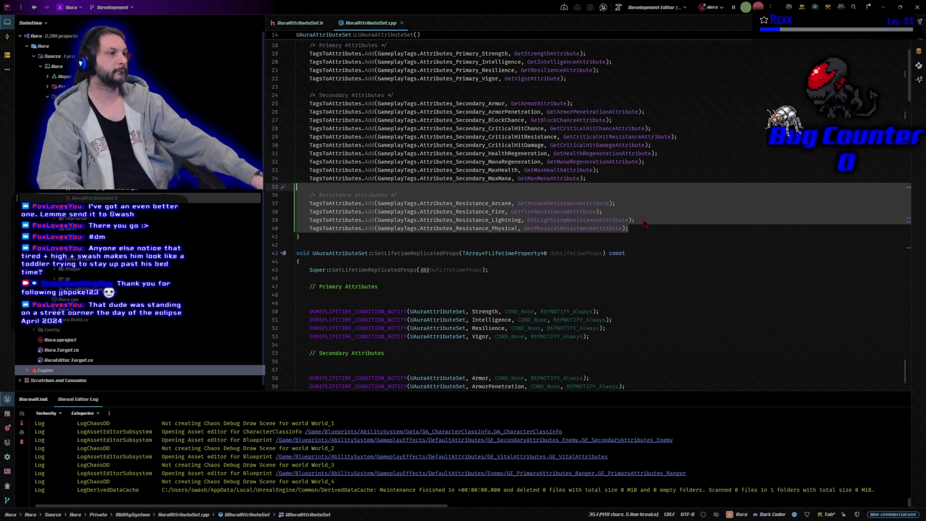
pyautogui.moveTo(646, 227); pyautogui.dragTo(620, 194)
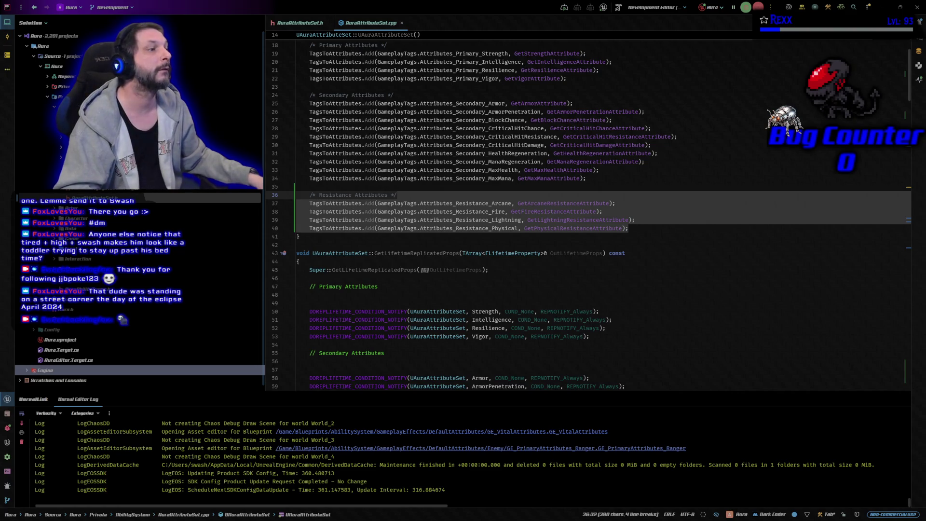
pyautogui.hotkey('alt', 'Tab')
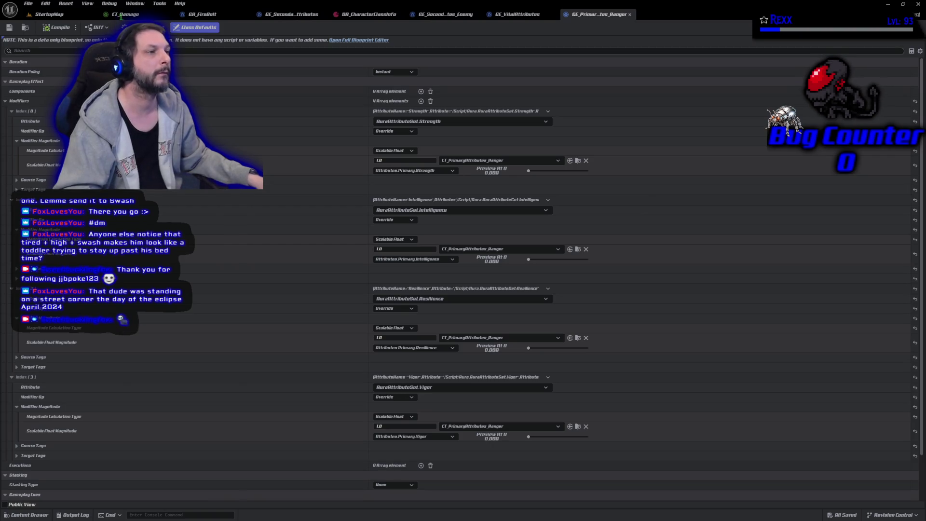
# - Close all open asset editors and open GE_SecondaryAttributes from DefaultAttributes > Aura
pyautogui.click(126, 18)
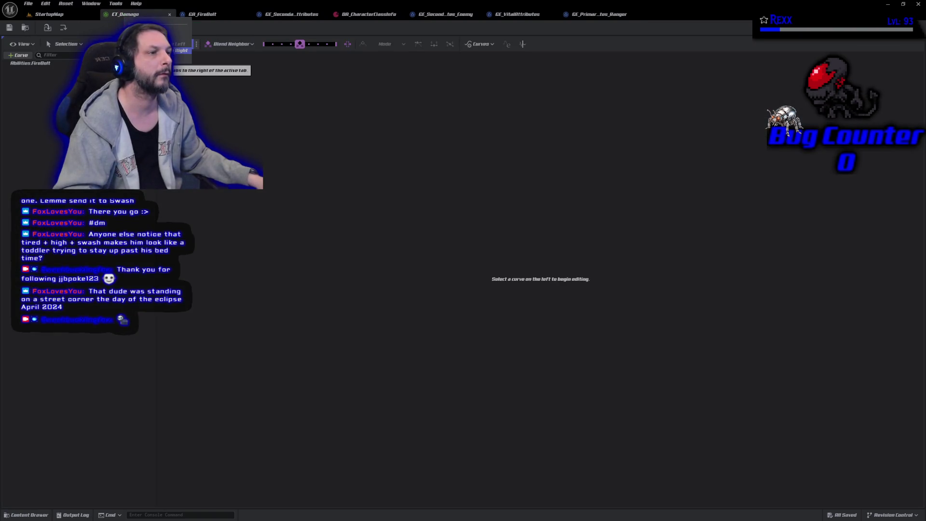
pyautogui.click(212, 62)
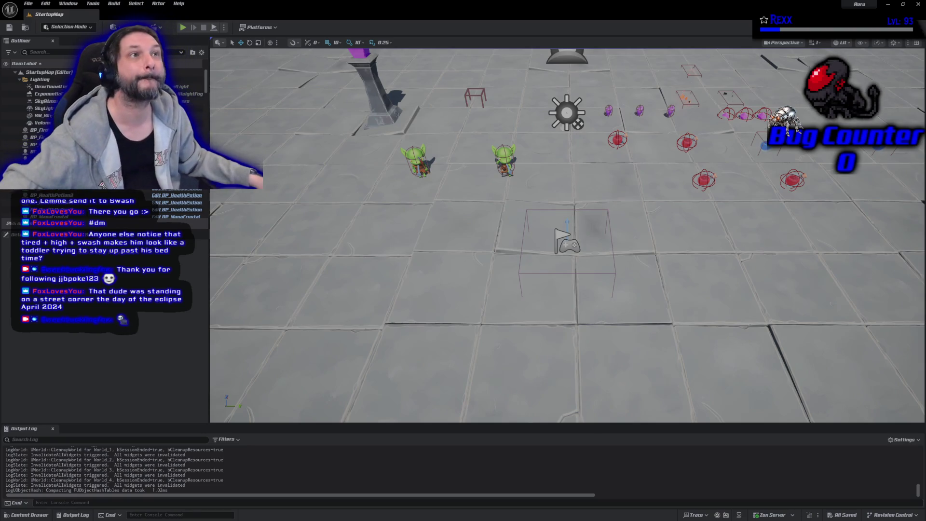
pyautogui.click(29, 515)
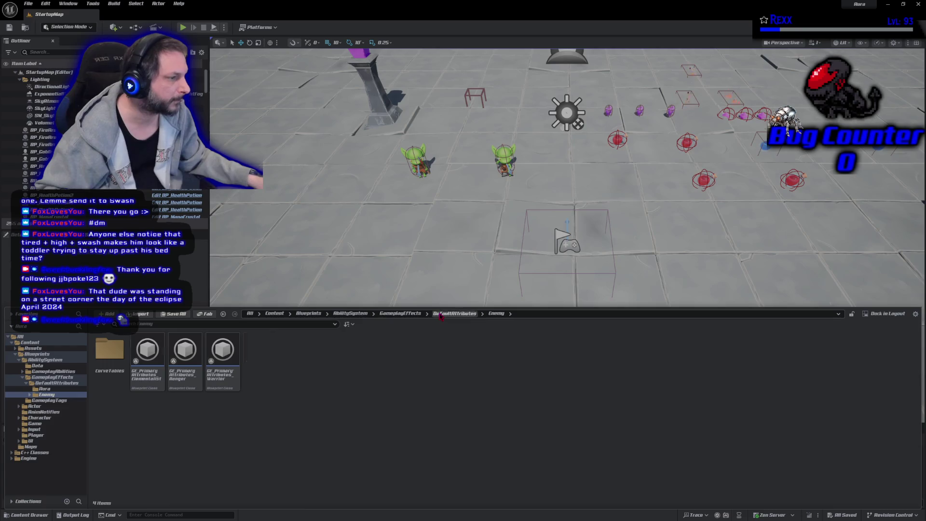
pyautogui.click(454, 313)
pyautogui.doubleClick(110, 351)
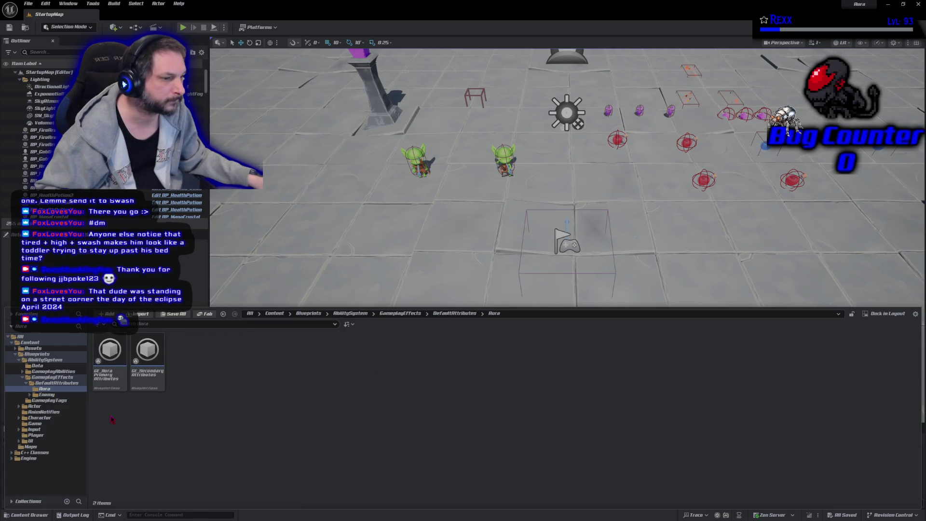
pyautogui.doubleClick(142, 377)
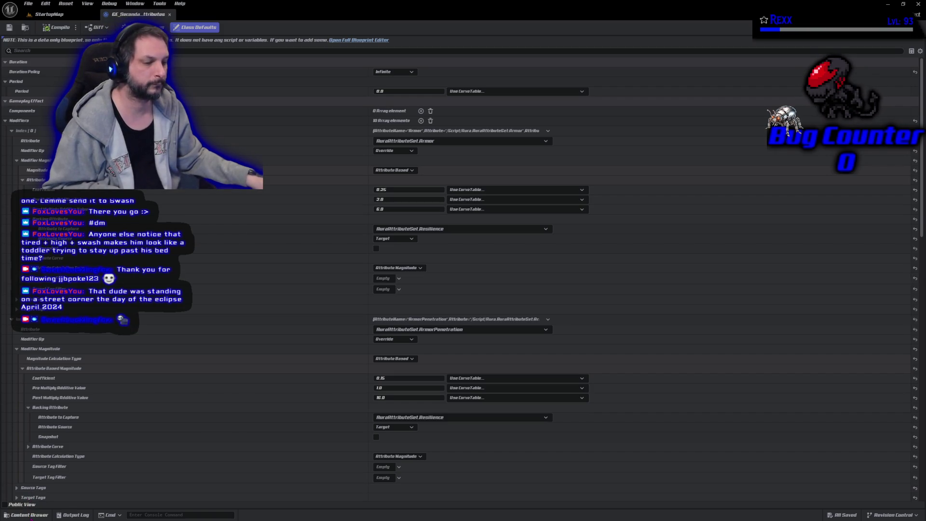
# - Open the DA_AttributeInfo data asset from the Data folder
pyautogui.click(27, 515)
pyautogui.click(49, 453)
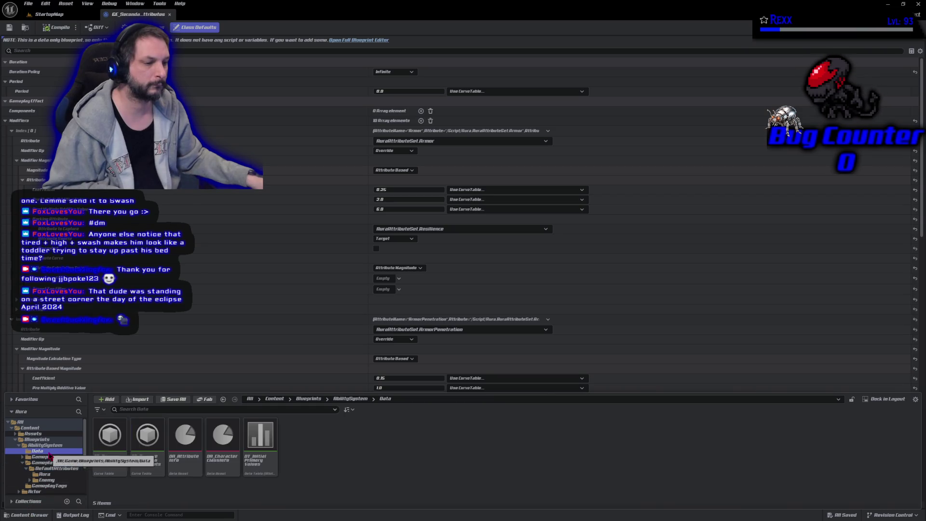
pyautogui.doubleClick(197, 467)
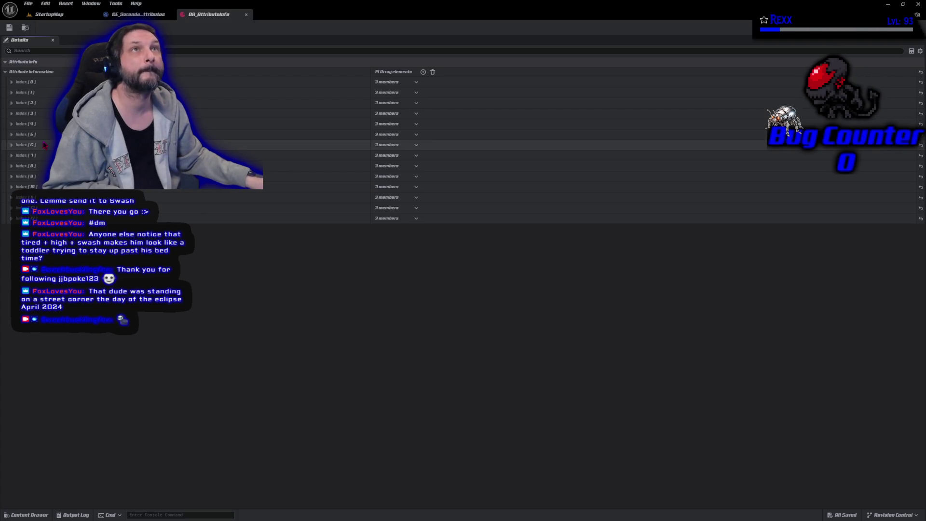
# - Open WBP_AttributeMenu from UI > AttributeMenu, then return to GE_SecondaryAttributes
pyautogui.click(29, 515)
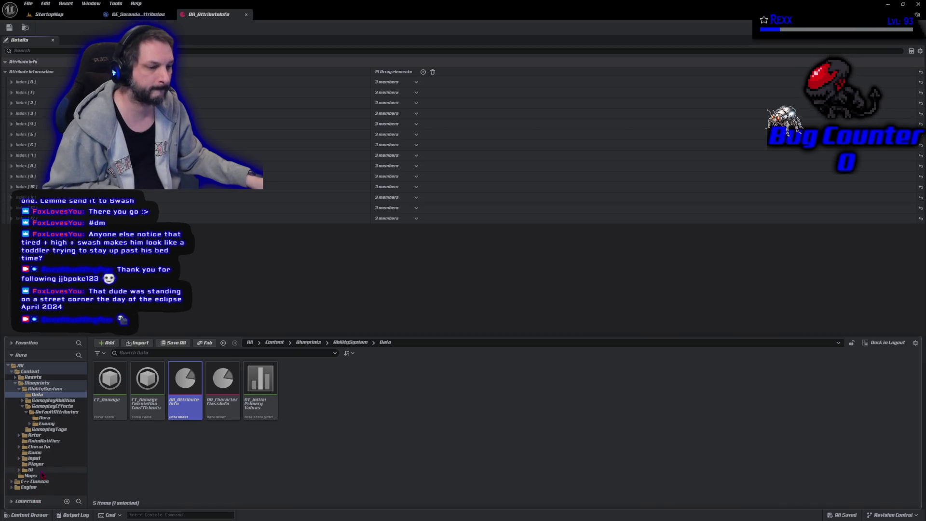
pyautogui.click(29, 470)
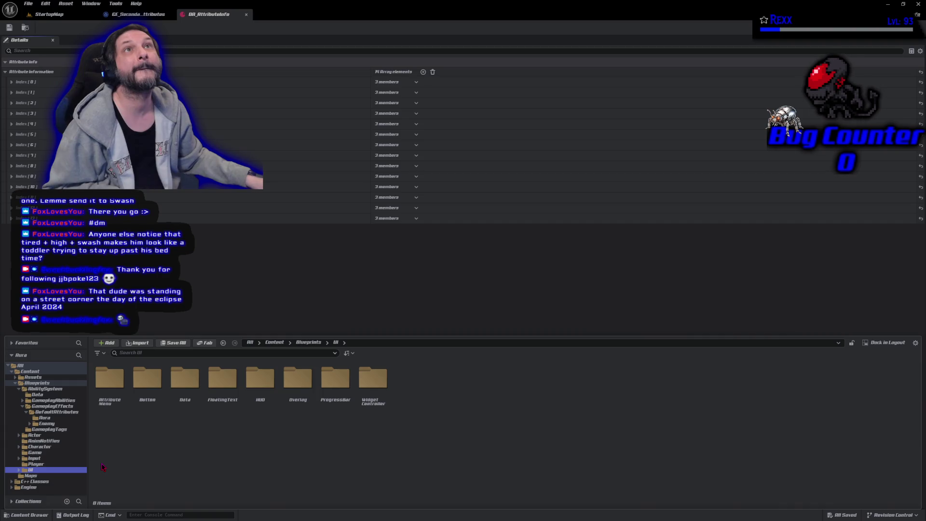
pyautogui.doubleClick(107, 401)
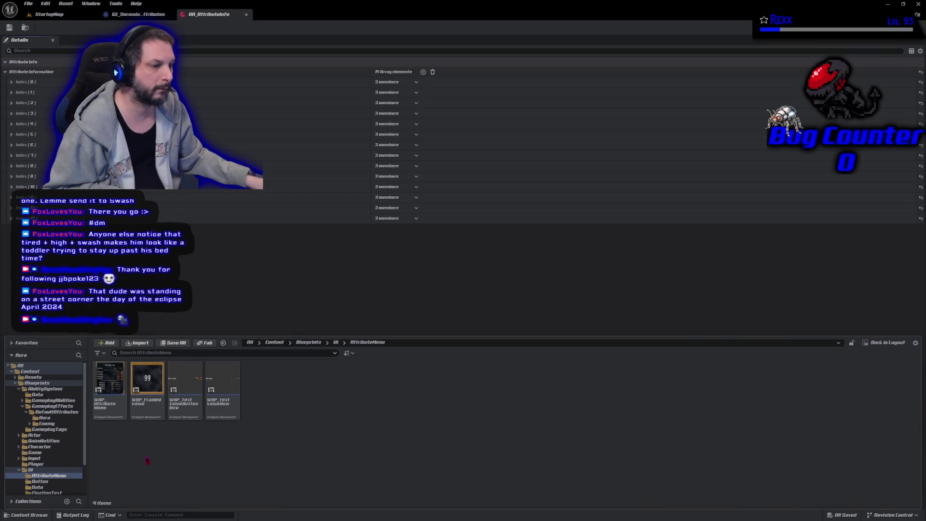
pyautogui.click(111, 412)
pyautogui.doubleClick(111, 413)
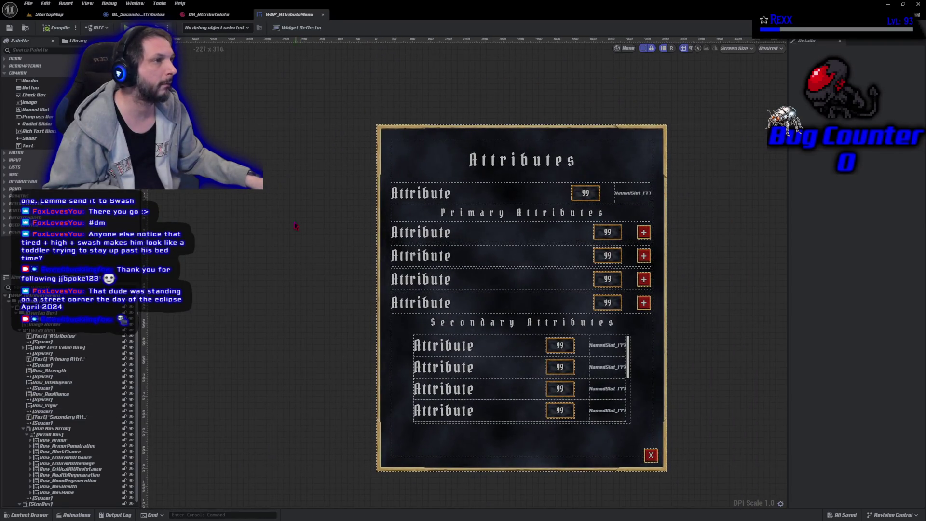
pyautogui.click(144, 15)
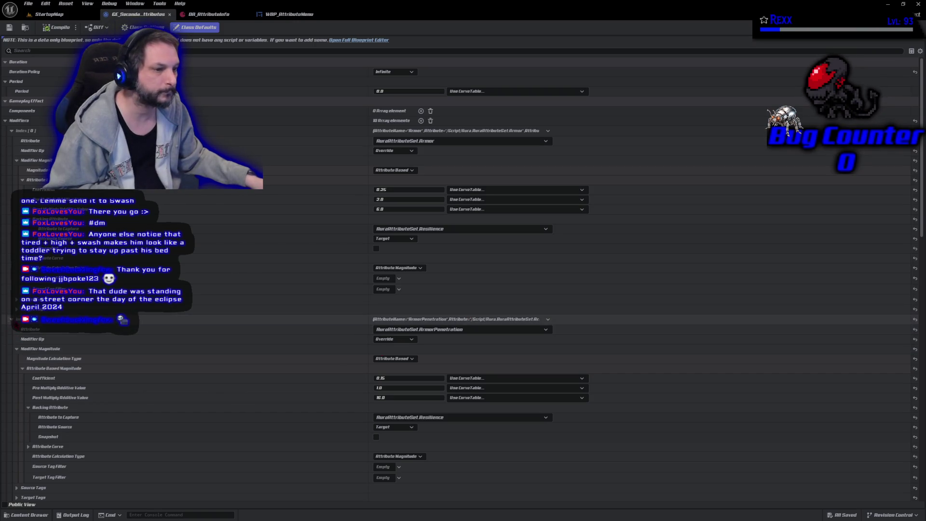
# - Collapse modifier entries Index [0]–[4] and add a new empty modifier
pyautogui.click(11, 319)
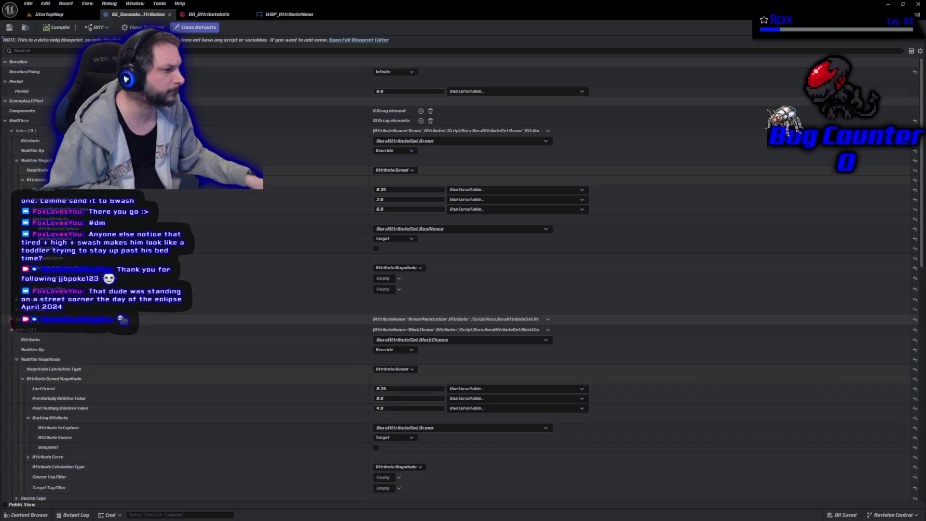
pyautogui.click(11, 329)
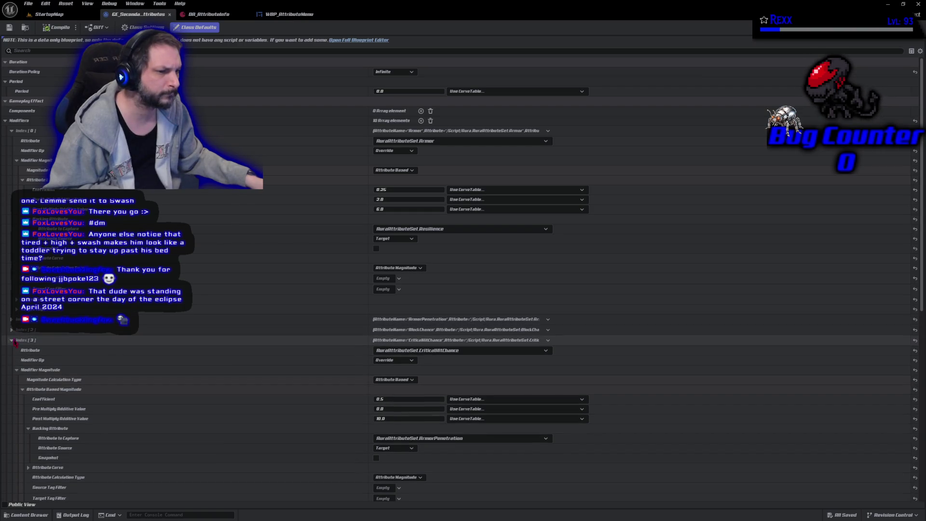
pyautogui.click(11, 340)
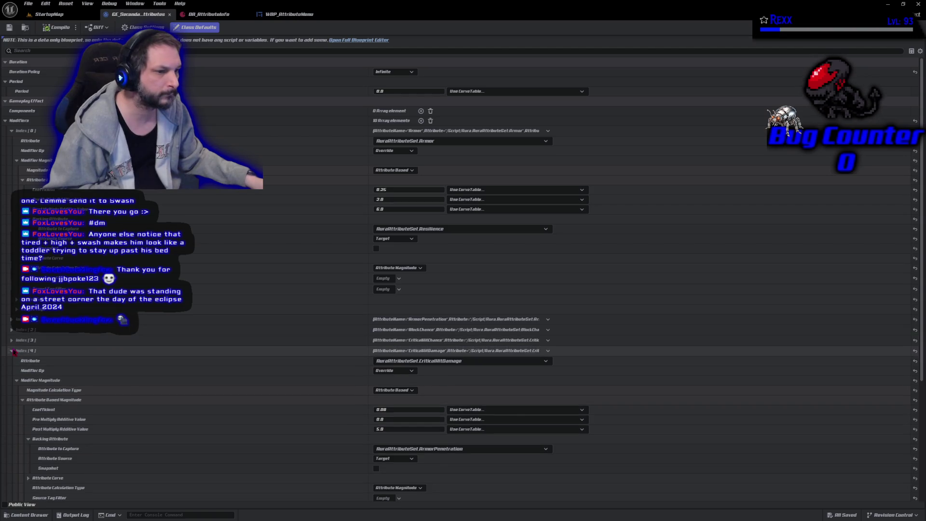
pyautogui.click(12, 351)
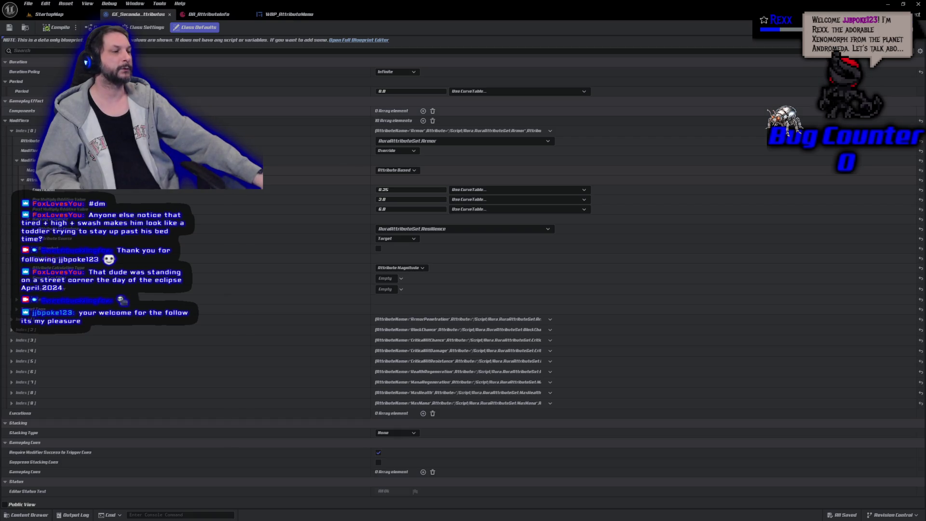
pyautogui.click(12, 130)
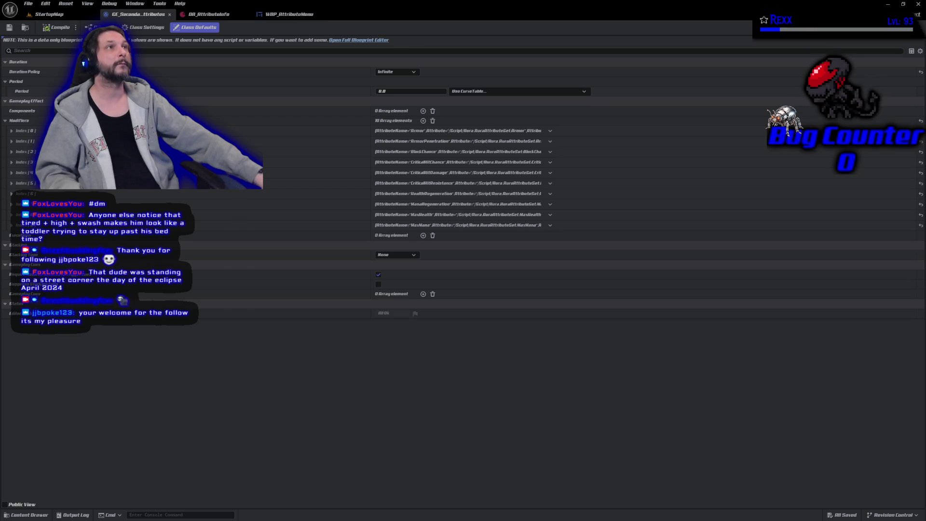
pyautogui.moveTo(412, 126)
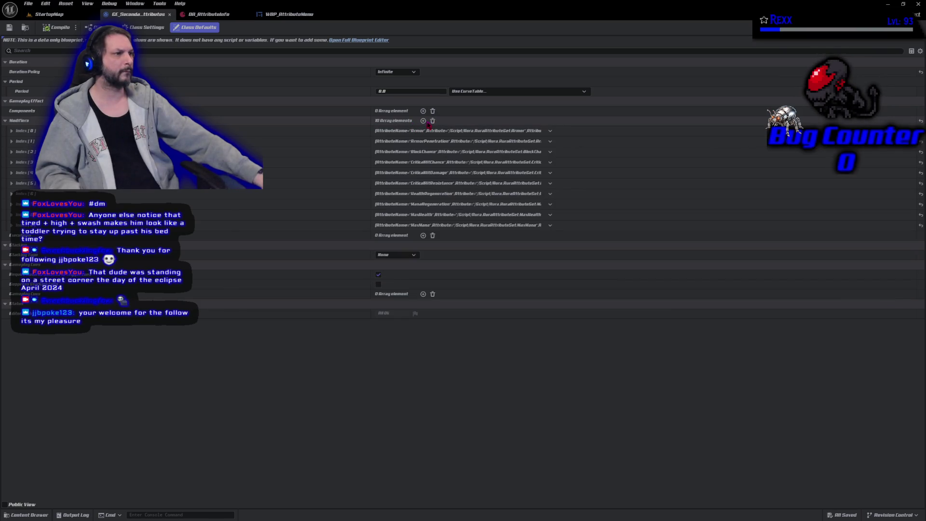
pyautogui.click(423, 121)
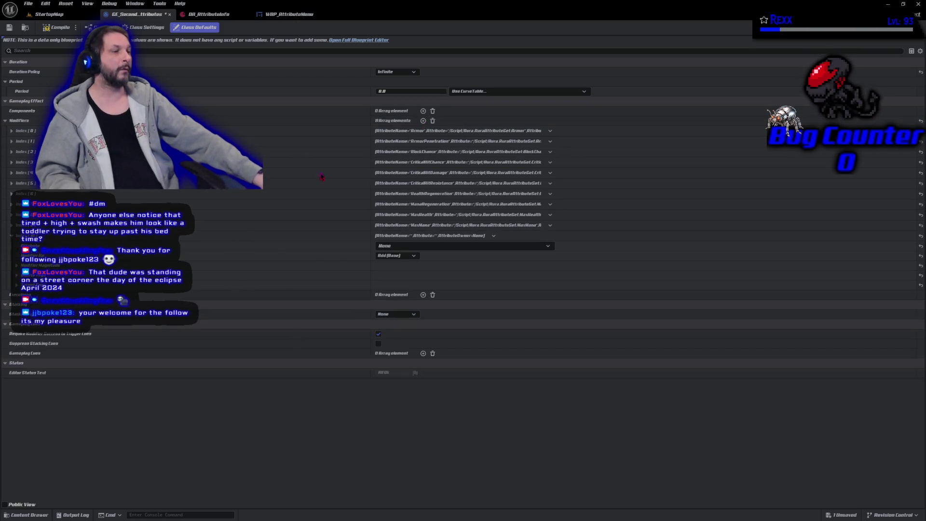
# - Set the new modifier to Override FireResistance with an Attribute Based magnitude
pyautogui.click(425, 246)
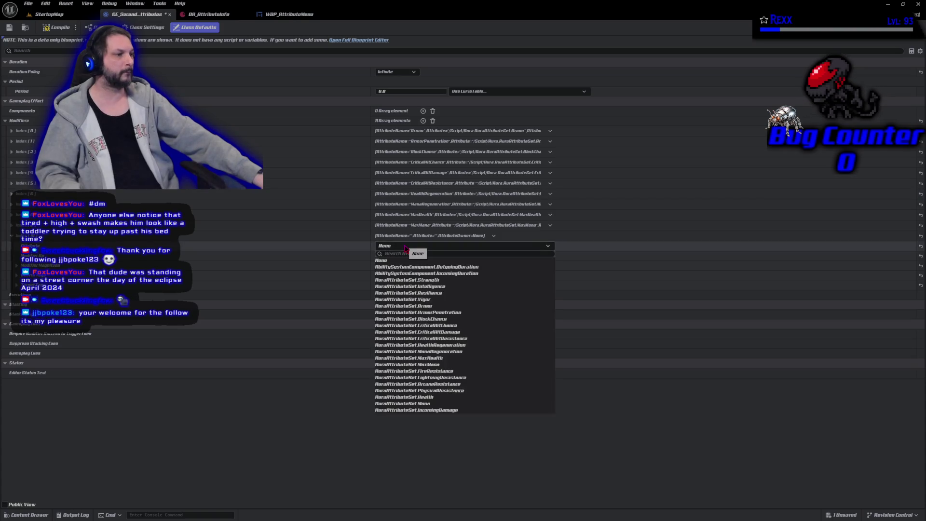
pyautogui.click(465, 372)
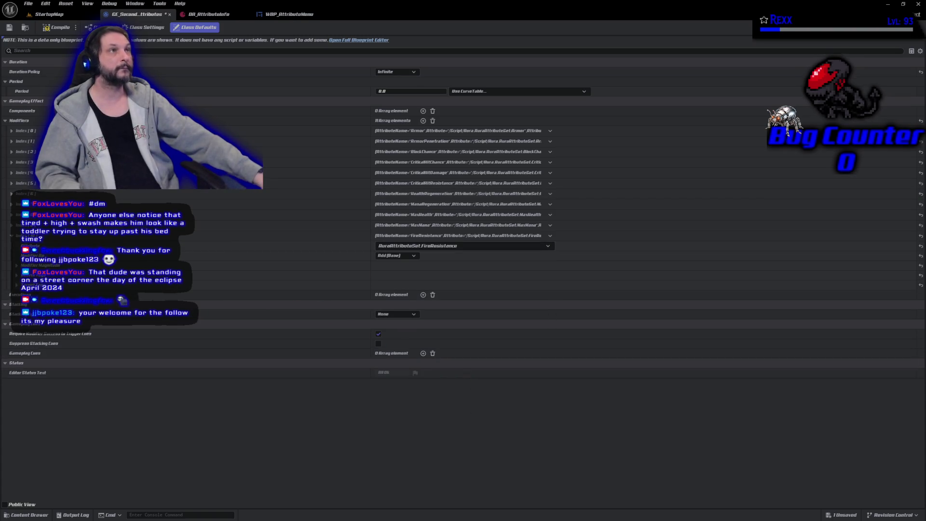
pyautogui.click(395, 256)
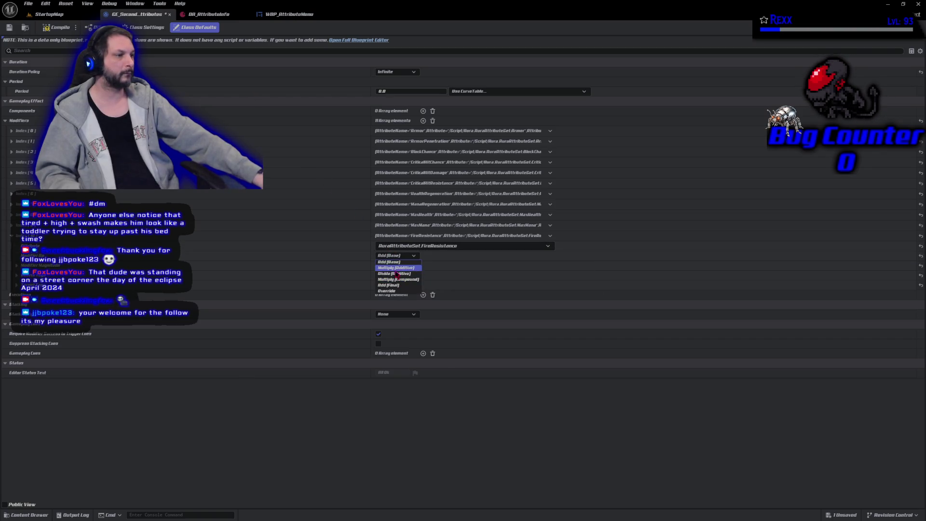
pyautogui.click(391, 291)
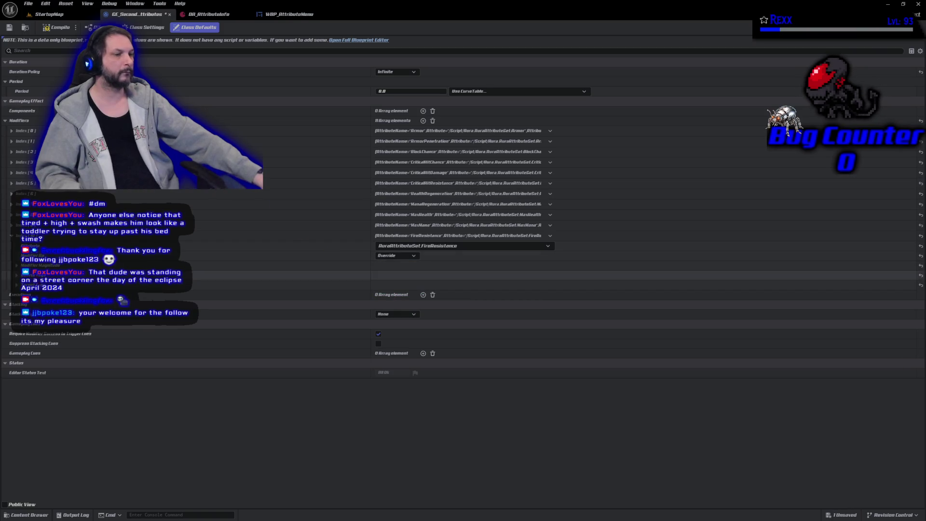
pyautogui.click(17, 265)
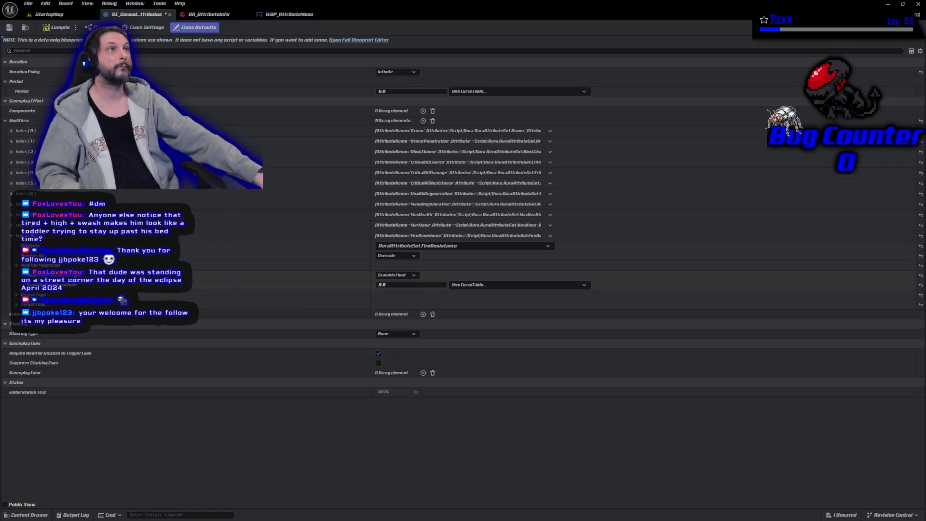
pyautogui.click(393, 276)
pyautogui.click(393, 288)
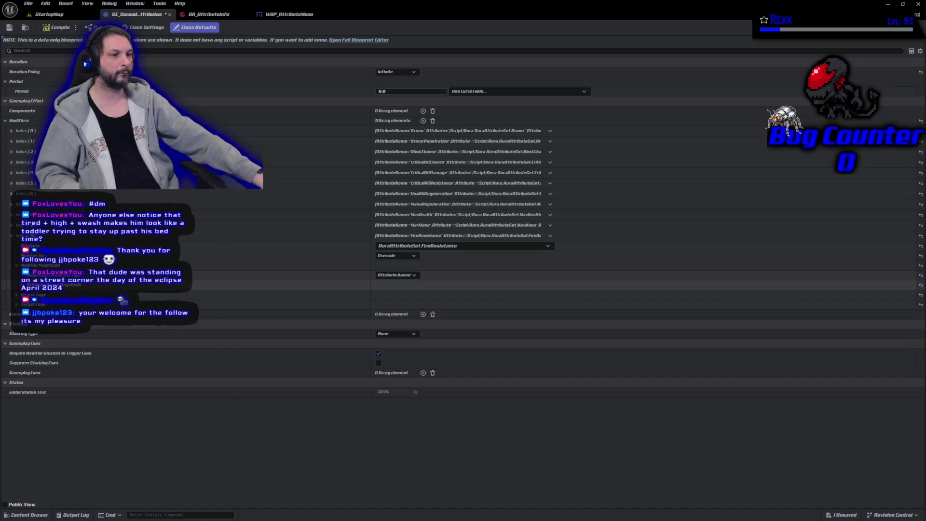
# - Capture target Resilience with coefficient 0.5 and post-multiply additive value 3.0
pyautogui.click(17, 285)
pyautogui.click(246, 323)
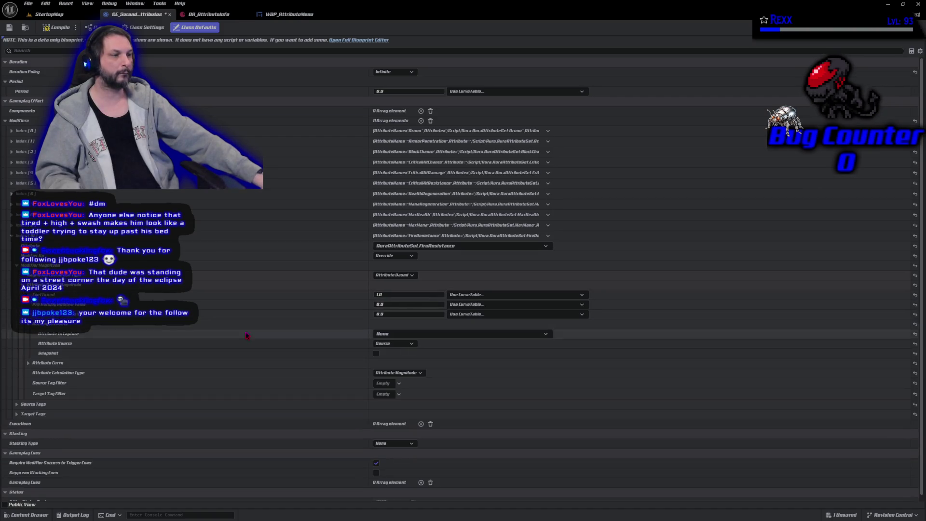
pyautogui.click(455, 333)
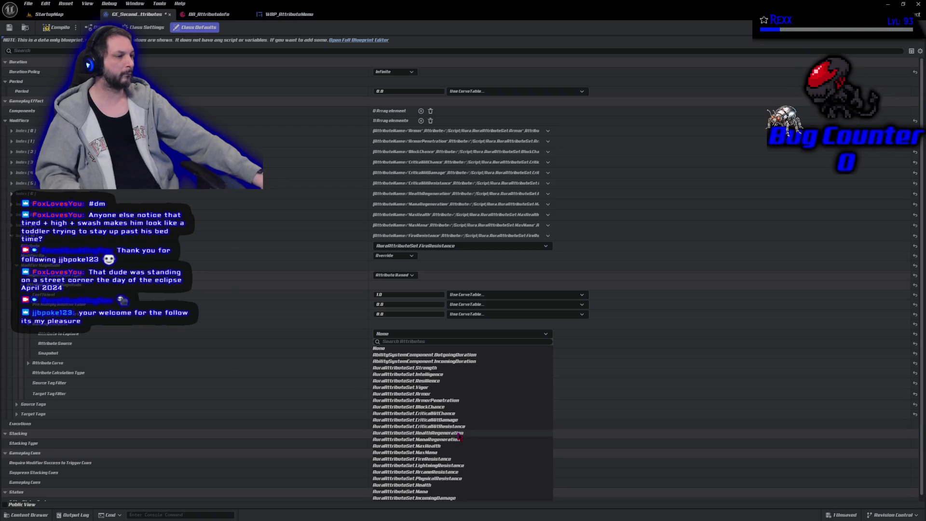
pyautogui.click(440, 381)
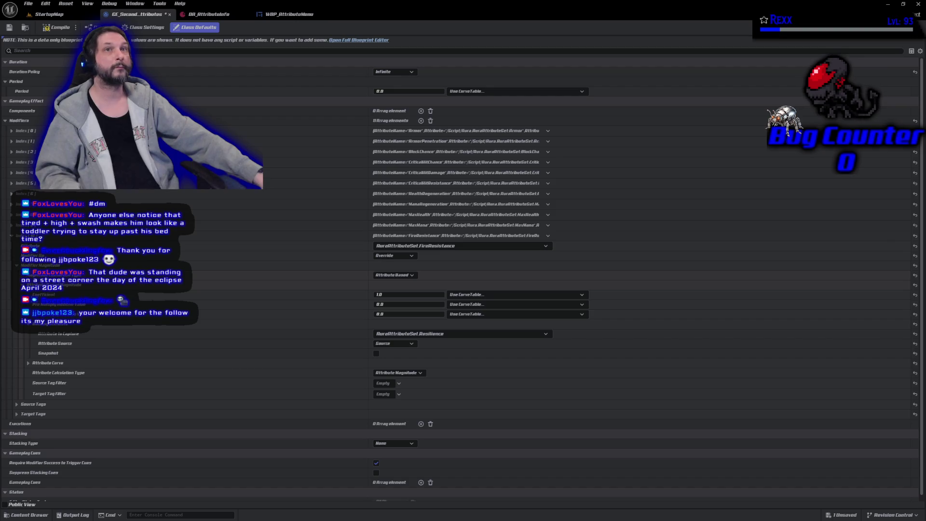
pyautogui.click(380, 314)
pyautogui.write('3')
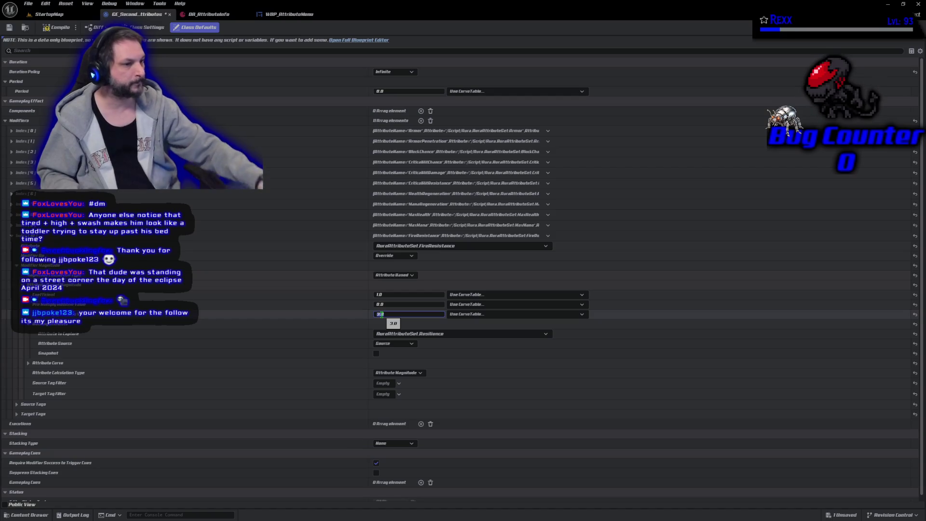
pyautogui.press('Return')
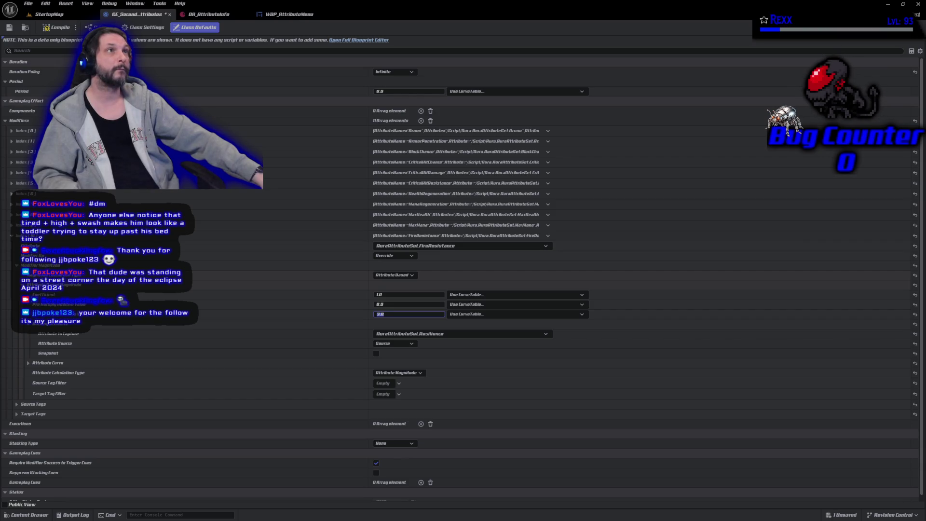
pyautogui.click(401, 294)
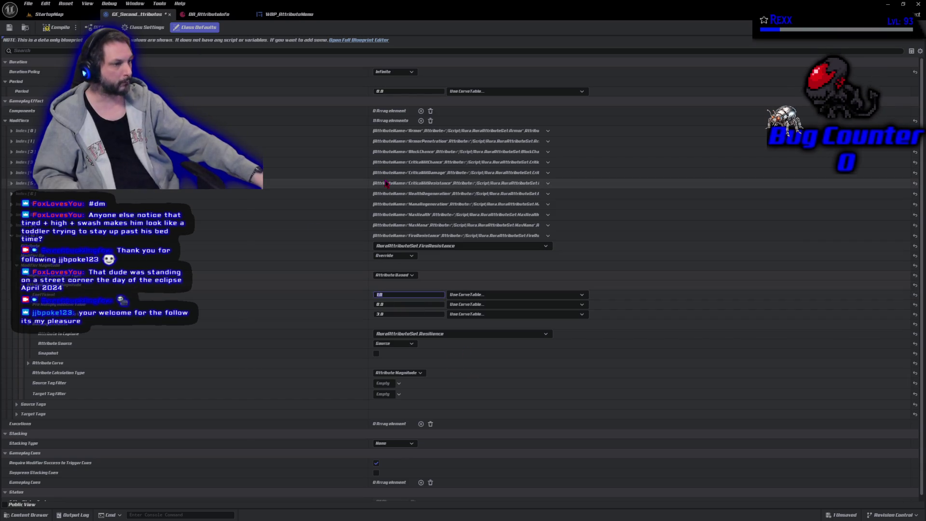
pyautogui.write('0.5')
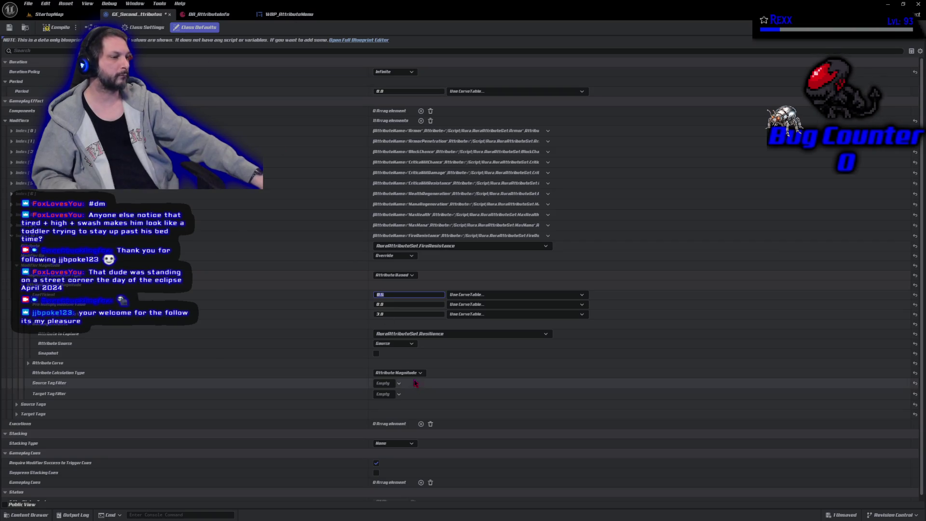
pyautogui.click(394, 343)
pyautogui.click(383, 364)
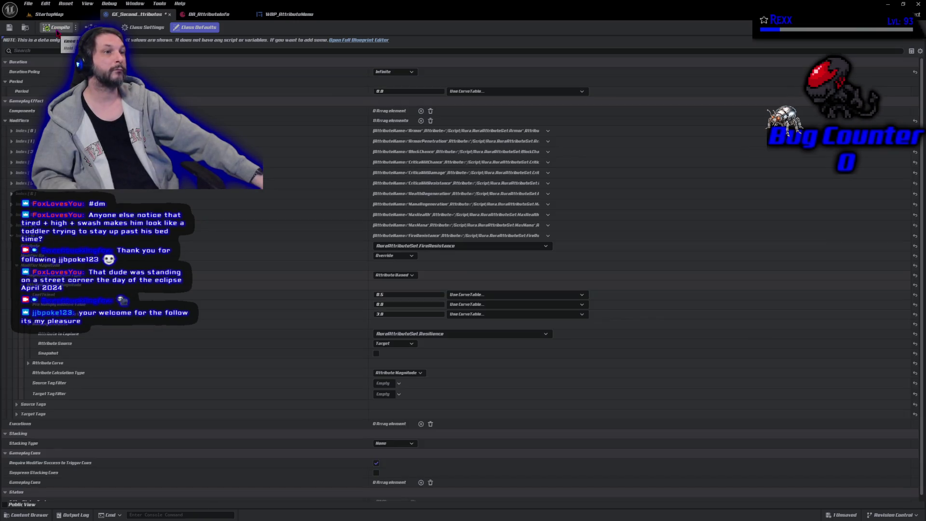
# - Save GE_SecondaryAttributes and add a twelfth, empty modifier
pyautogui.click(10, 28)
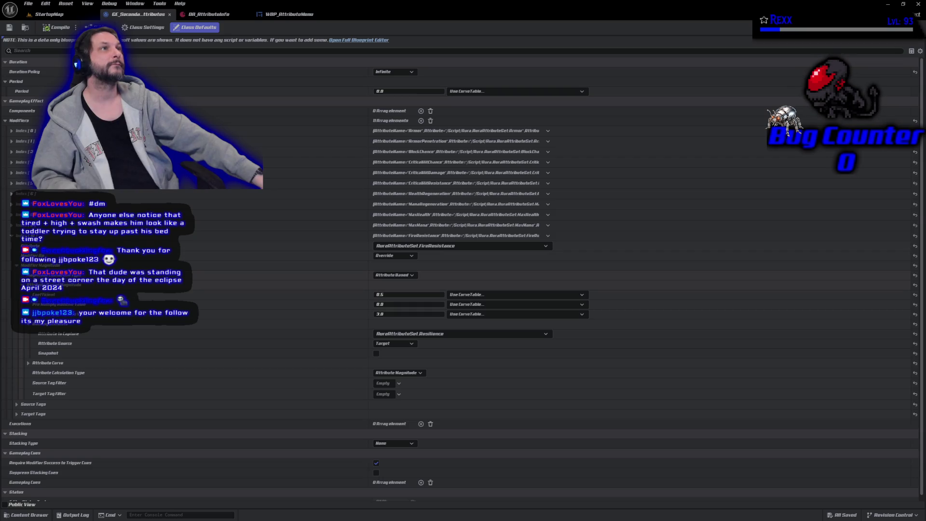
pyautogui.click(421, 120)
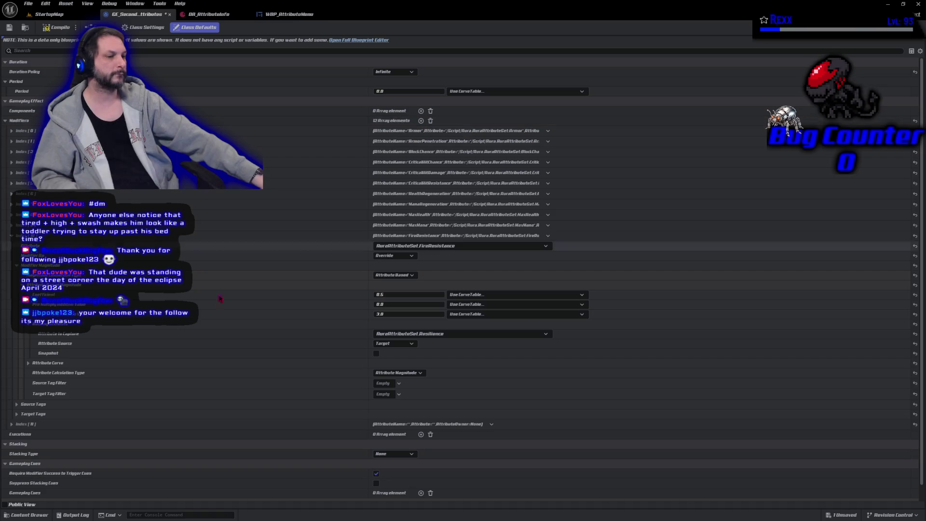
# - Set modifier Index [11] to AuraAttributeSet.FireResistance and expand its magnitude settings
pyautogui.click(11, 423)
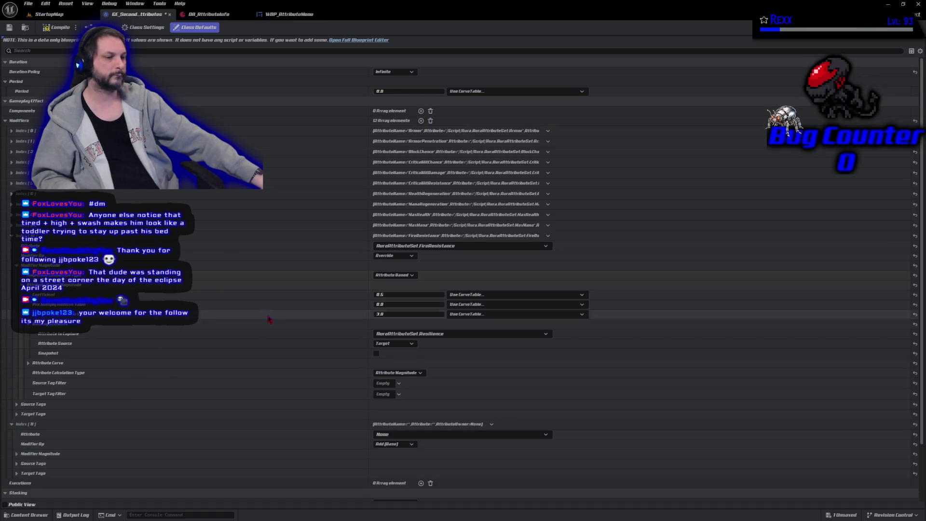
pyautogui.scroll(-3, 337, 345)
pyautogui.click(437, 369)
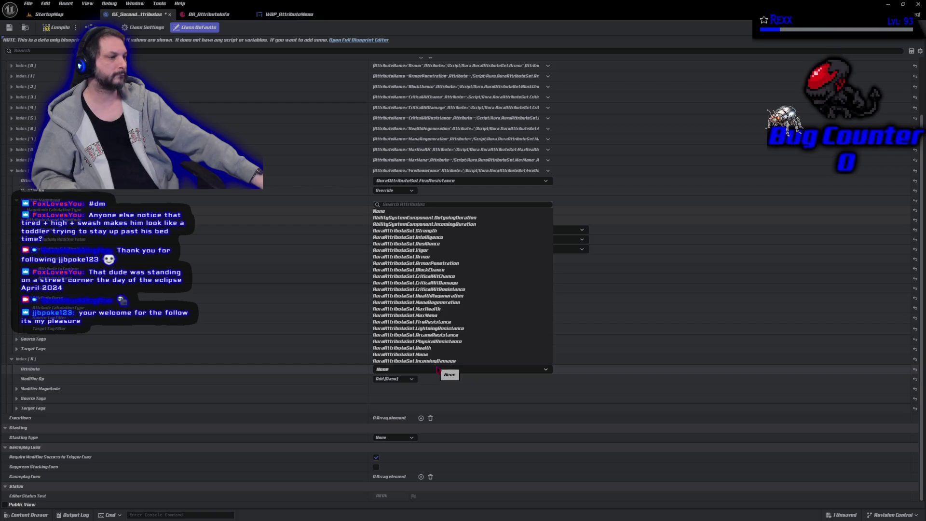
pyautogui.click(435, 322)
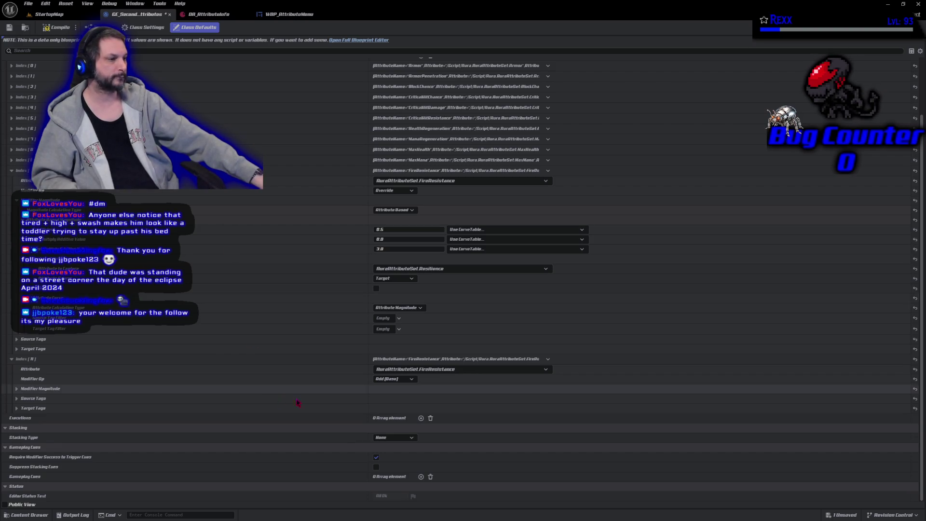
pyautogui.click(17, 388)
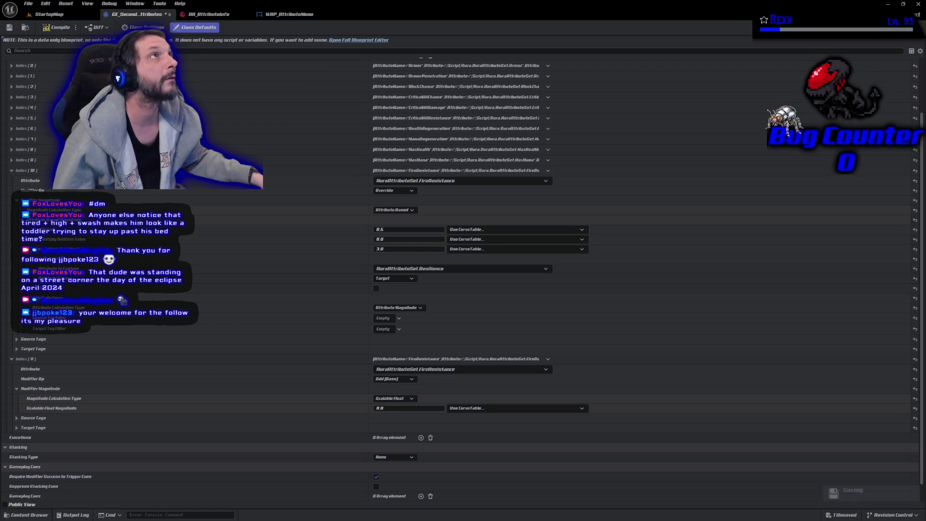
pyautogui.scroll(-2, 273, 413)
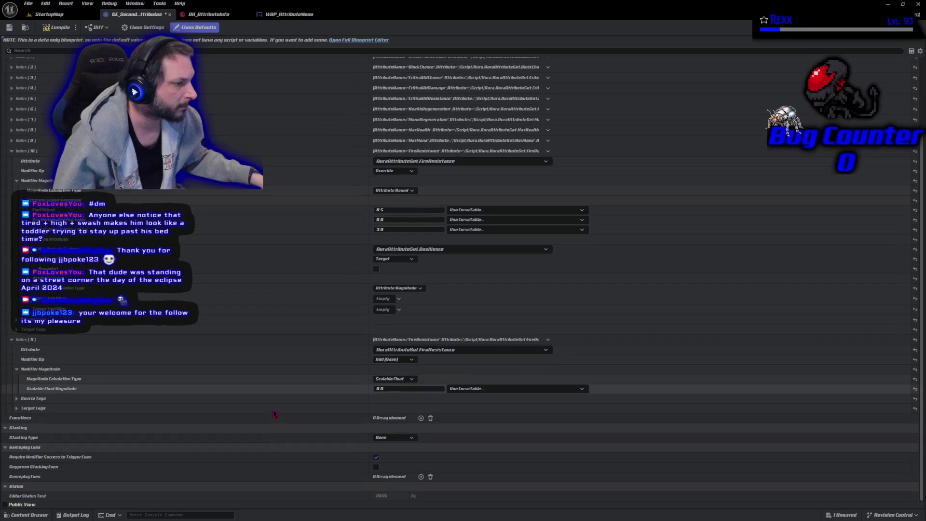
# - Try an Attribute Based magnitude capturing Intelligence on modifier Index [11]
pyautogui.click(393, 379)
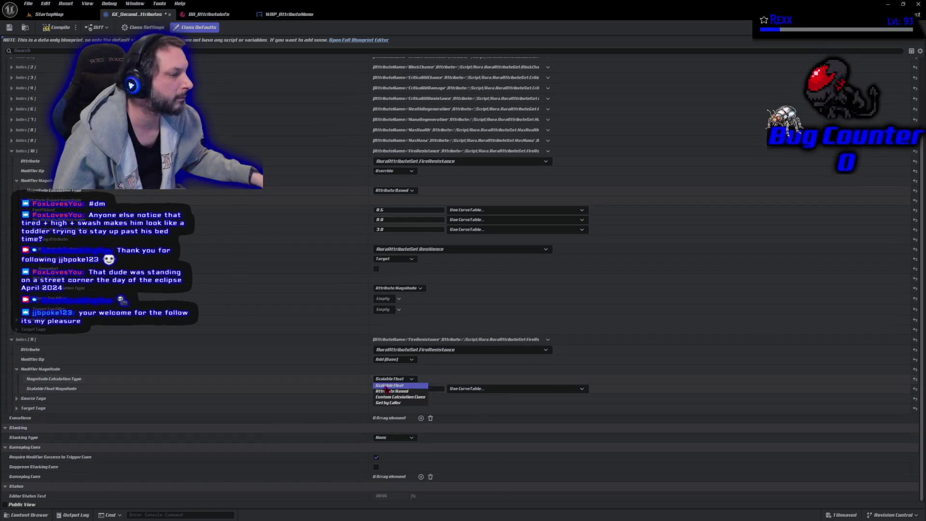
pyautogui.click(388, 389)
pyautogui.click(22, 388)
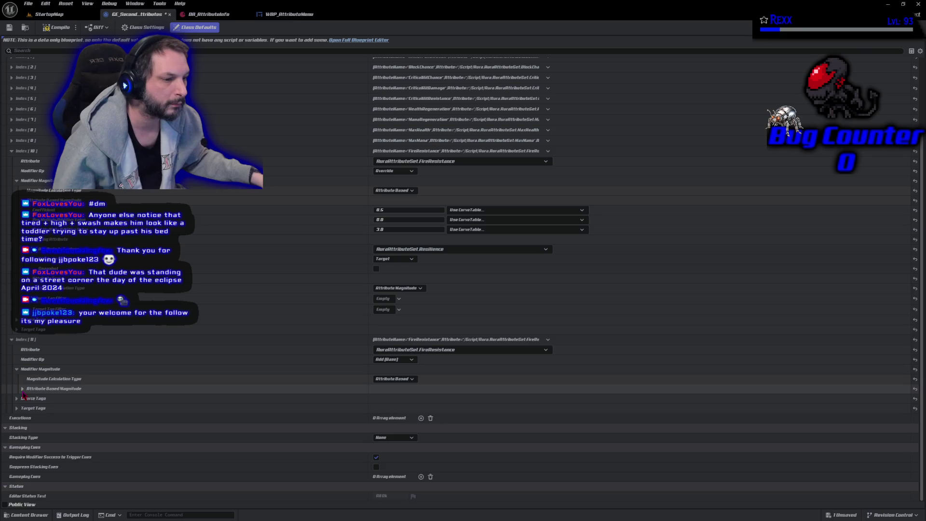
pyautogui.click(32, 428)
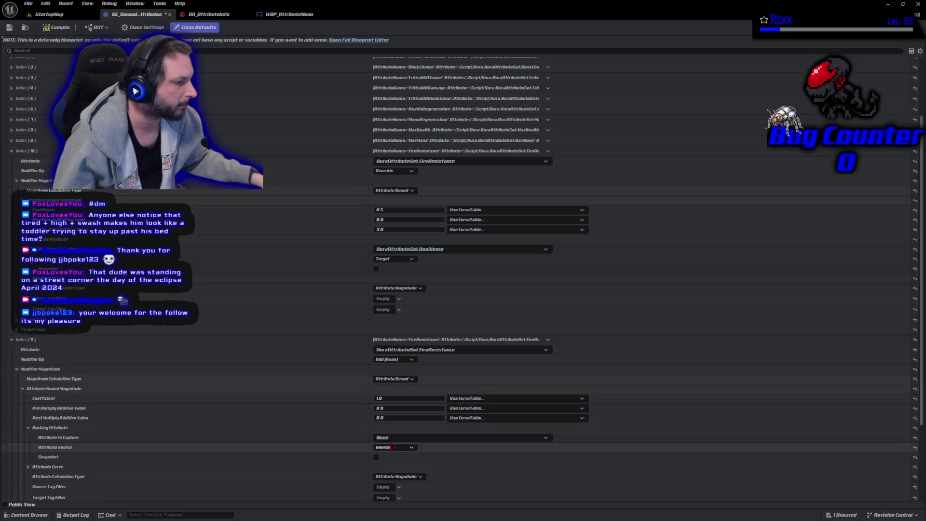
pyautogui.click(415, 437)
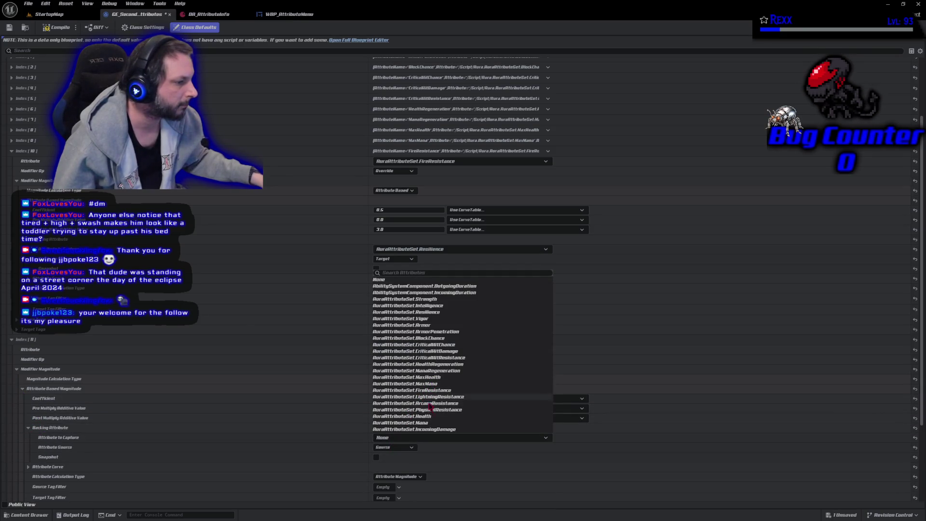
pyautogui.click(431, 305)
pyautogui.scroll(-2, 241, 408)
pyautogui.scroll(-3, 238, 407)
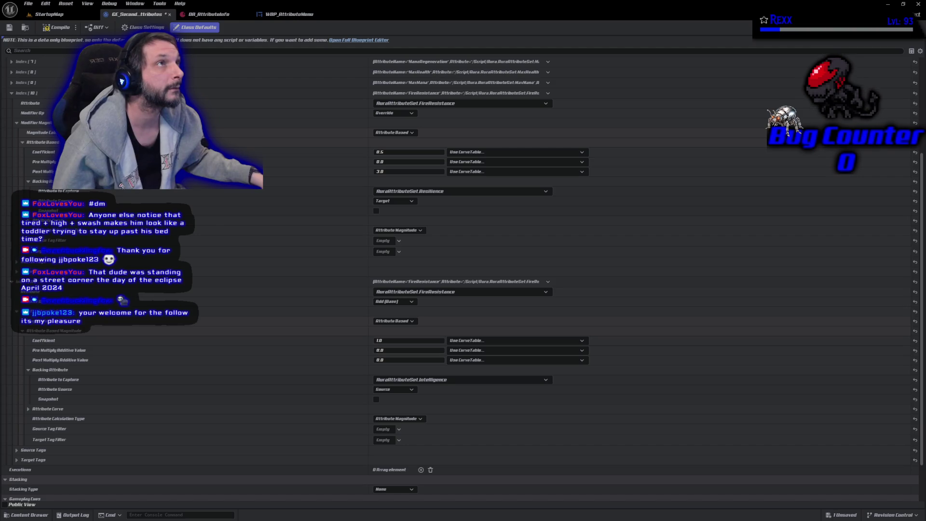
pyautogui.click(426, 340)
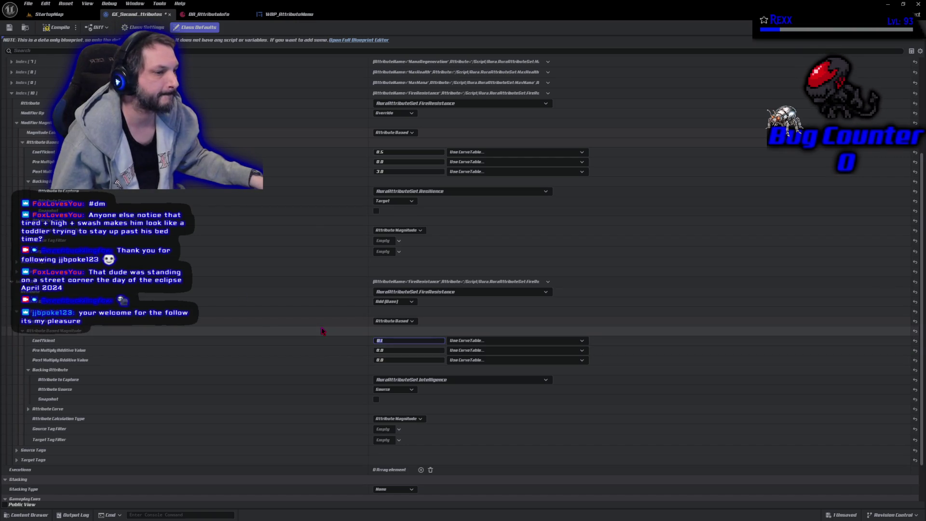
# - Delete the duplicate FireResistance modifier and add a fresh empty modifier
pyautogui.click(547, 281)
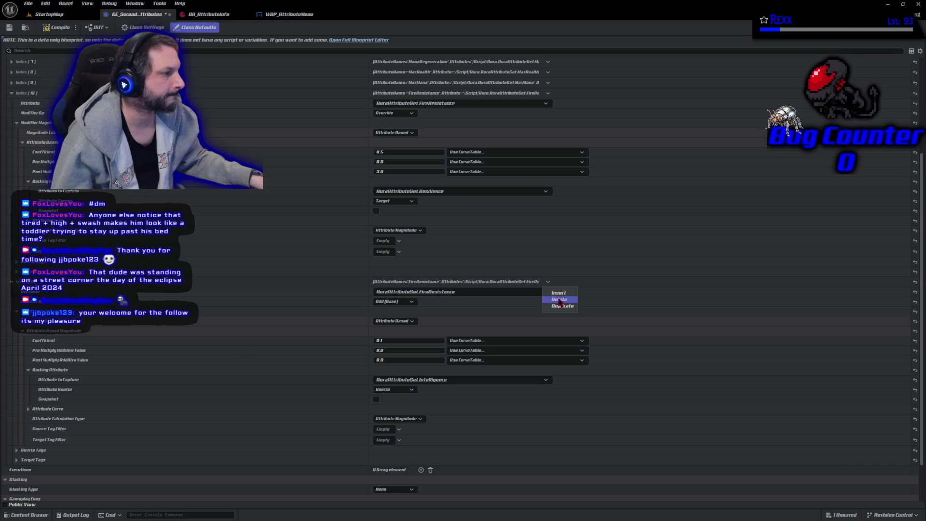
pyautogui.click(560, 299)
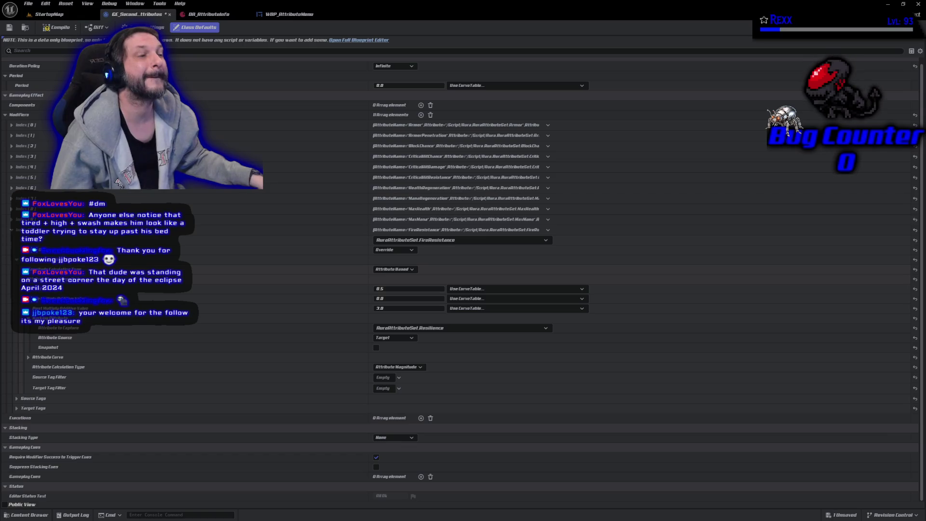
pyautogui.click(420, 115)
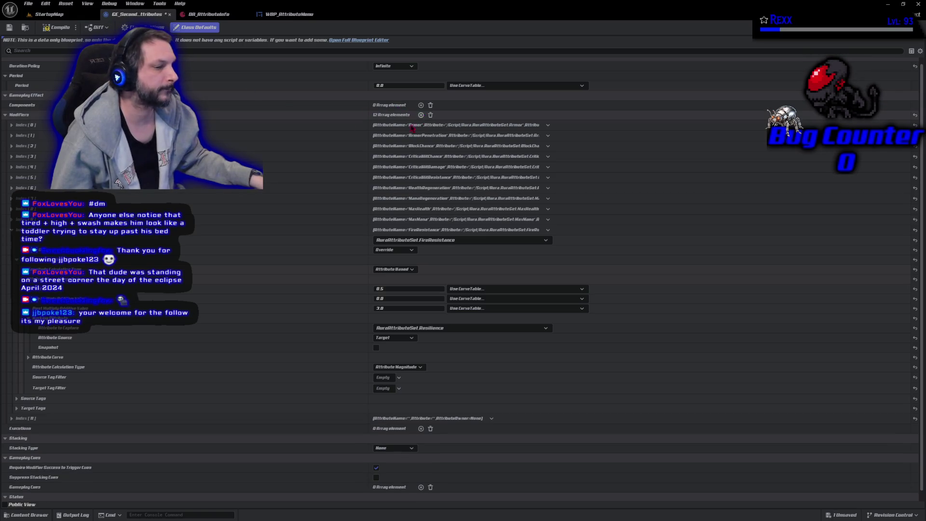
# - Set the new modifier to Override LightningResistance
pyautogui.scroll(-1, 227, 267)
pyautogui.click(12, 408)
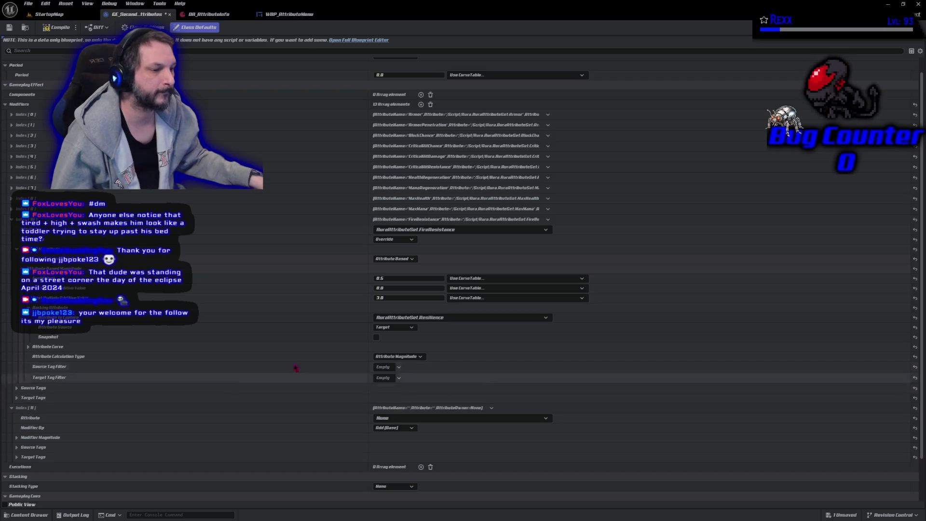
pyautogui.scroll(-5, 293, 368)
pyautogui.click(439, 369)
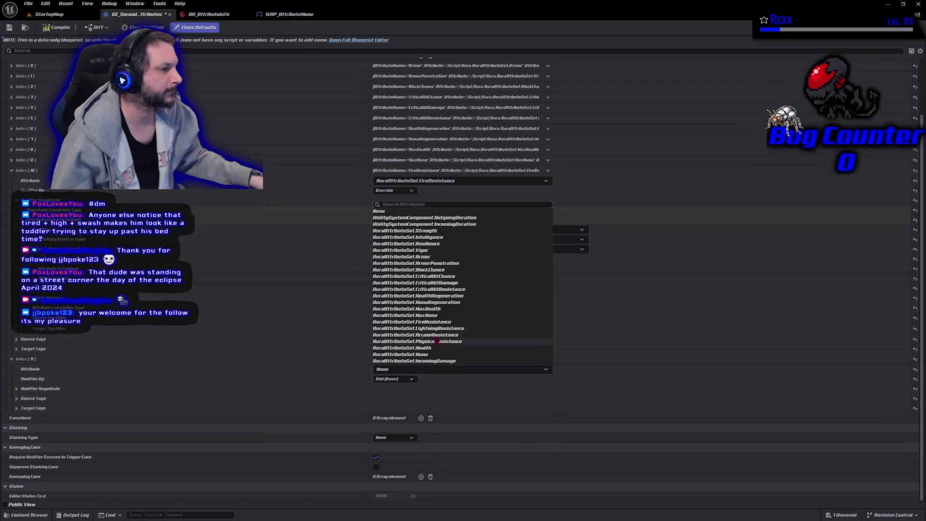
pyautogui.click(447, 329)
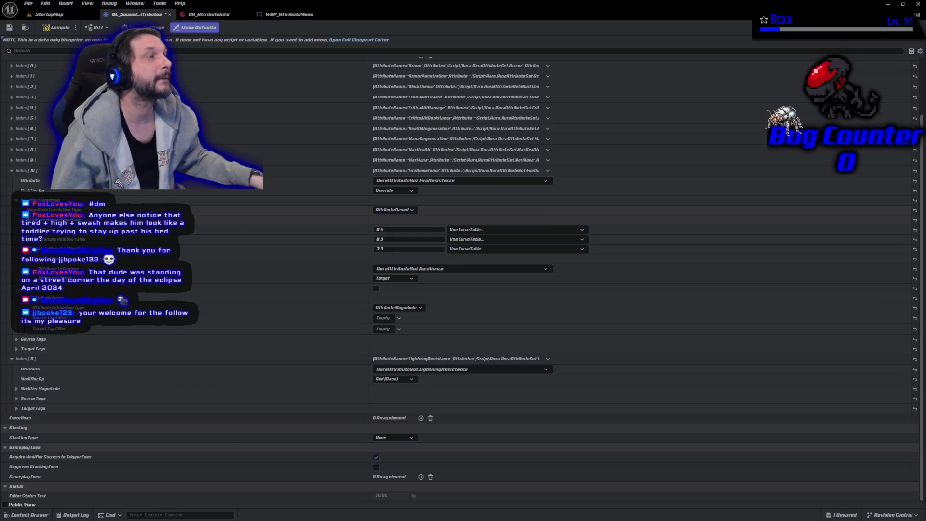
pyautogui.click(393, 379)
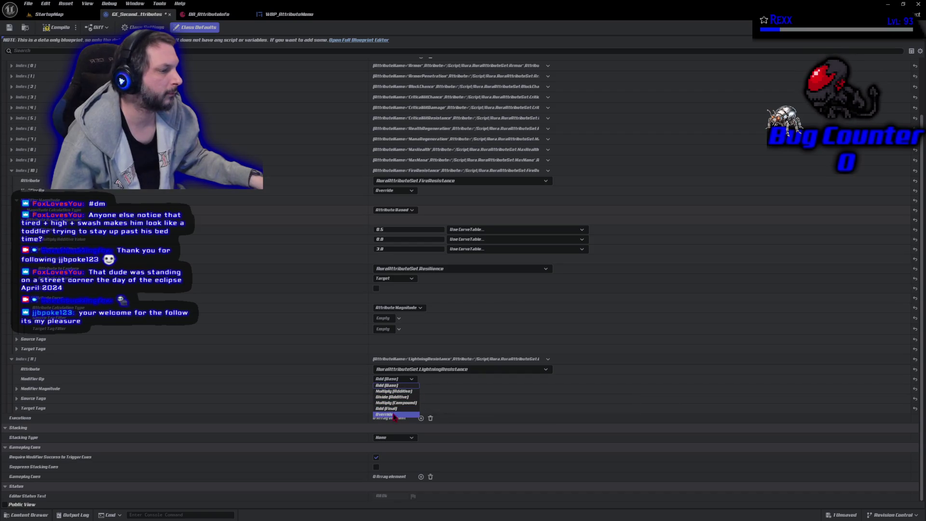
pyautogui.click(394, 415)
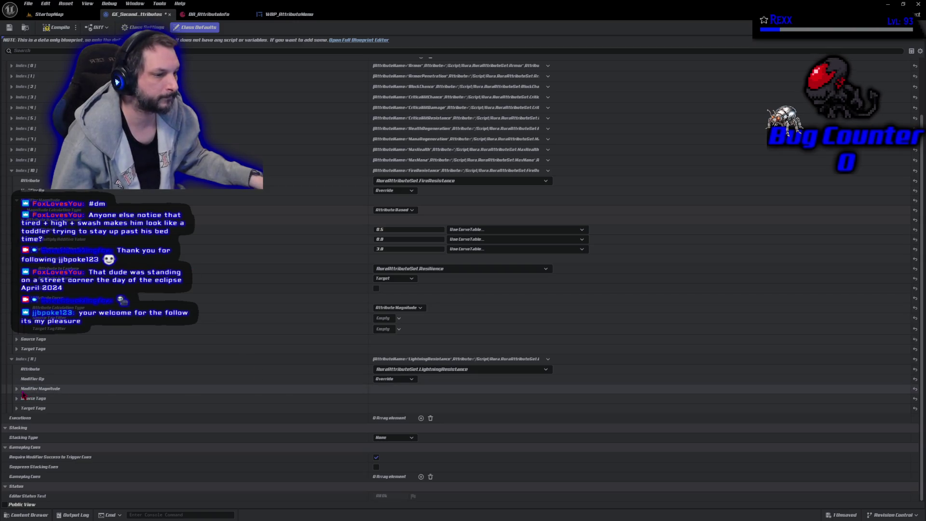
# - Make its magnitude Attribute Based, capturing Resilience from the Target
pyautogui.click(17, 388)
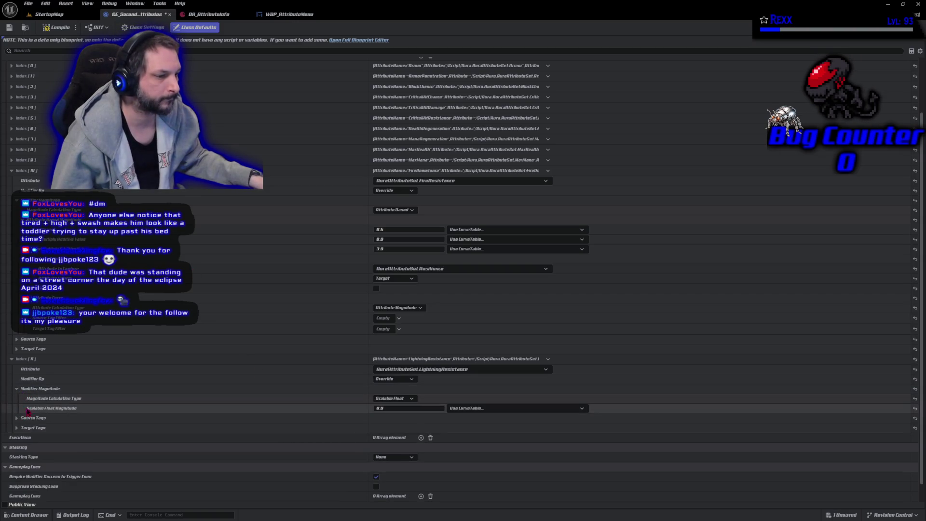
pyautogui.click(394, 398)
pyautogui.click(400, 412)
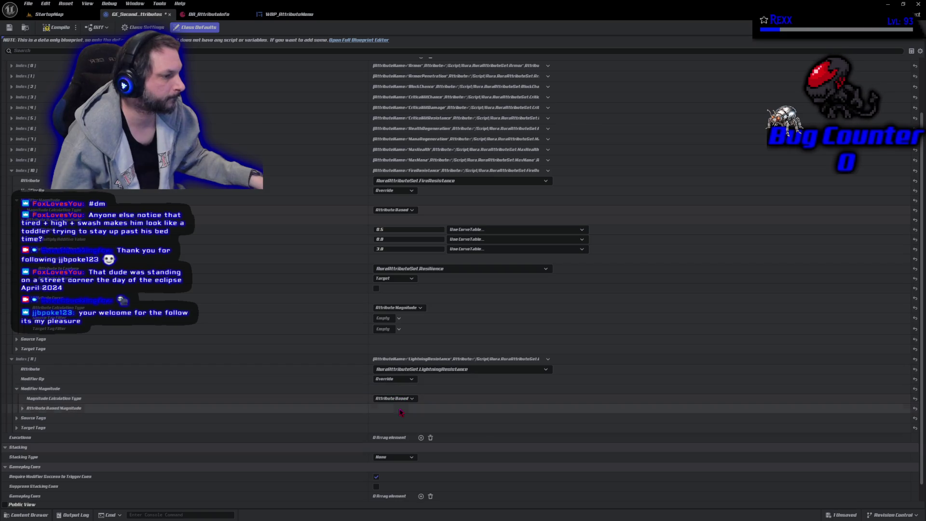
pyautogui.click(22, 408)
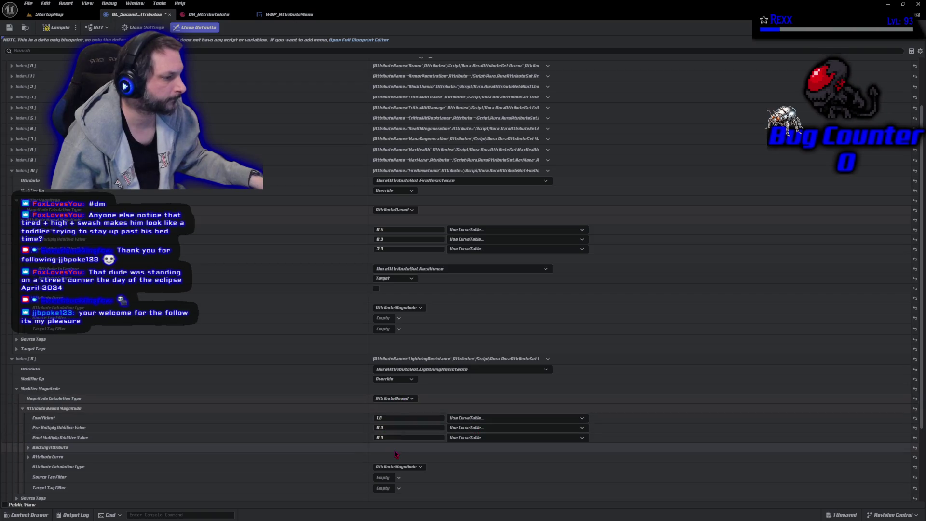
pyautogui.scroll(-3, 237, 388)
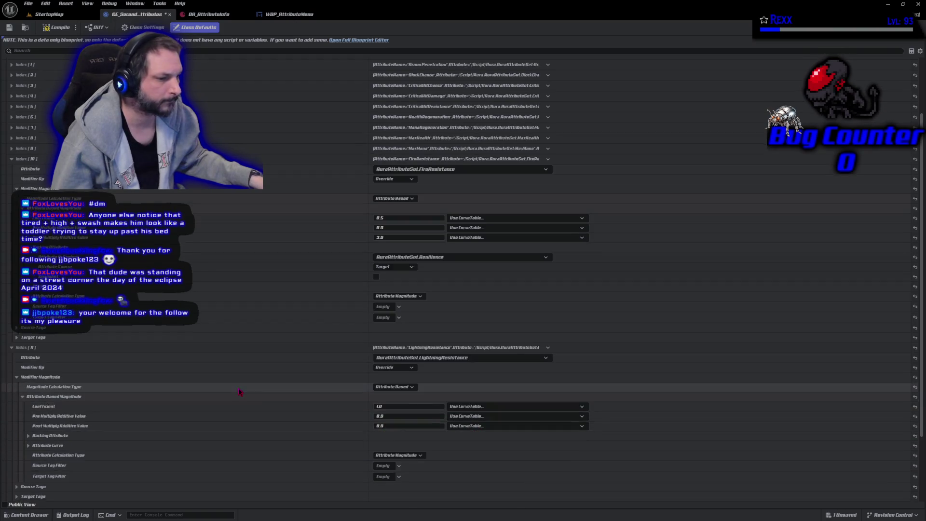
pyautogui.click(28, 412)
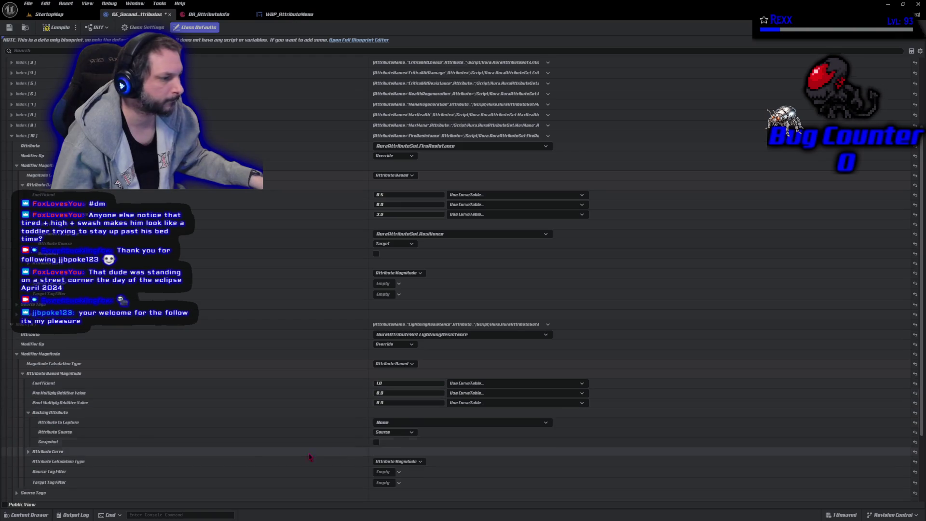
pyautogui.click(388, 422)
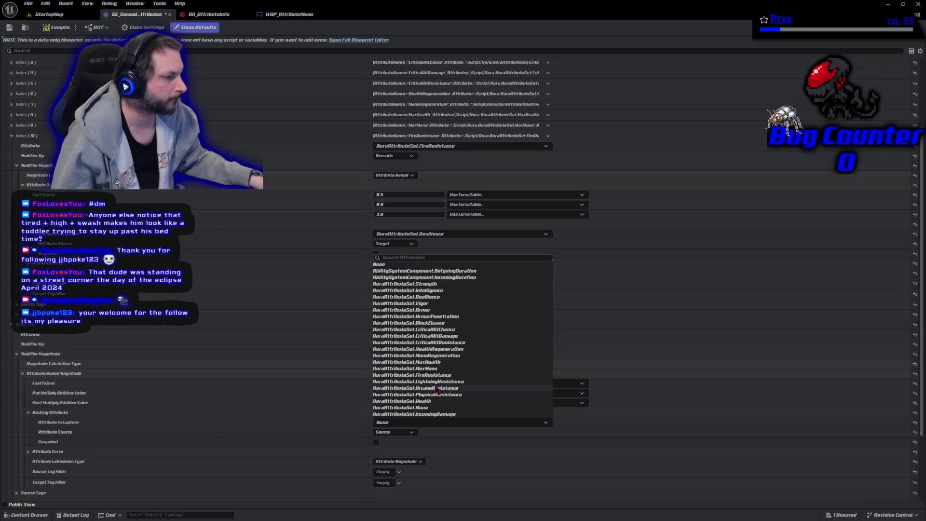
pyautogui.click(431, 296)
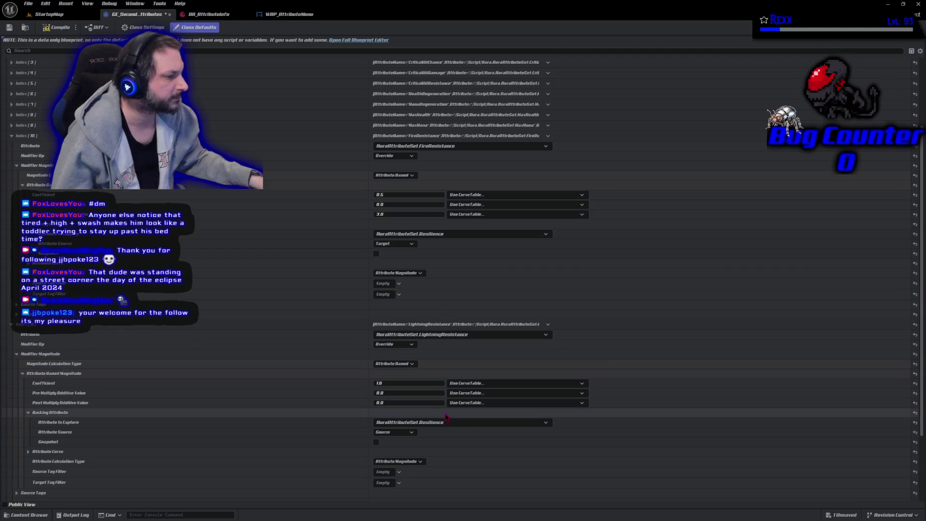
pyautogui.click(394, 432)
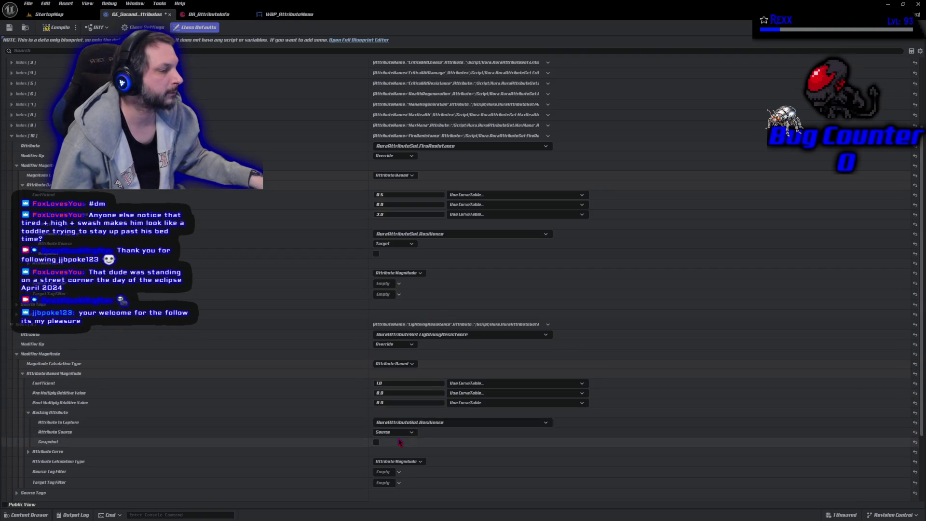
pyautogui.click(392, 447)
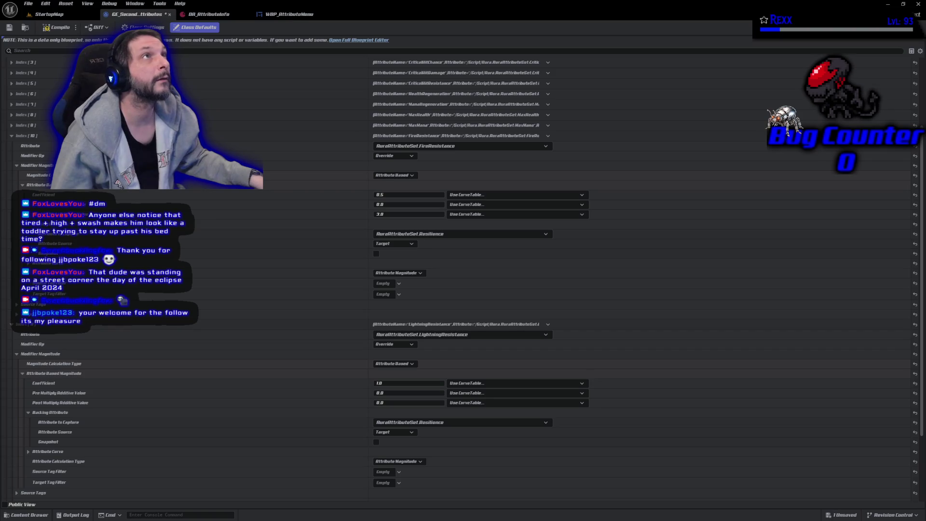
# - Set coefficient 0.5 and post-multiply additive value 3.0
pyautogui.click(382, 383)
pyautogui.write('0.5')
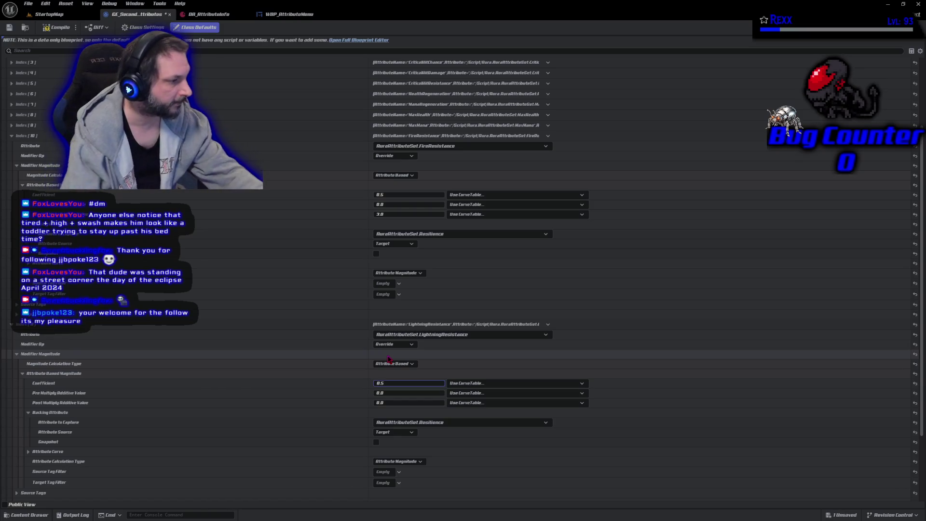
pyautogui.click(394, 402)
pyautogui.write('3.0')
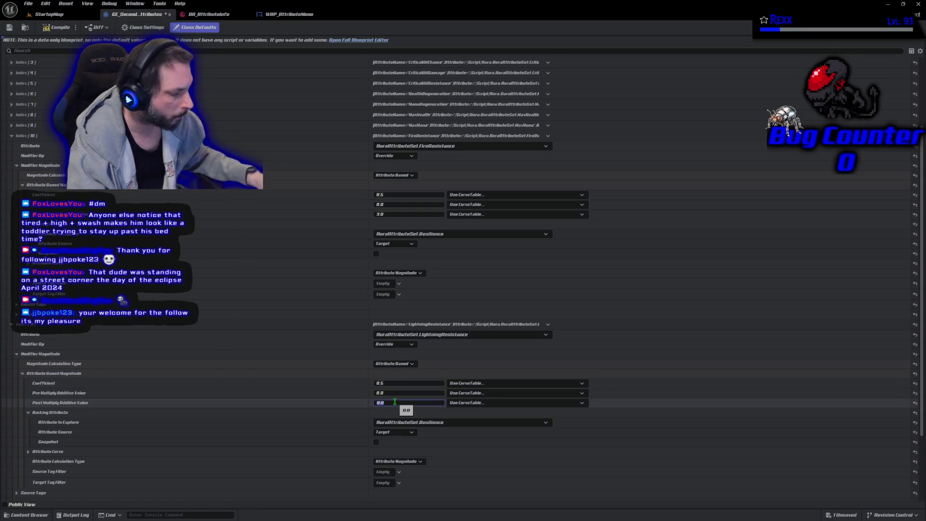
pyautogui.press('Return')
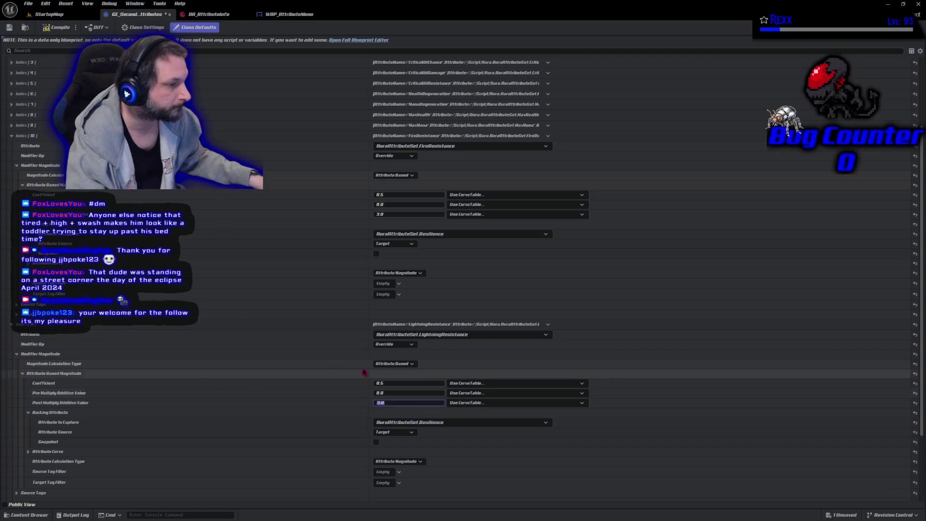
# - Compile and save the GE_SecondaryAttributes gameplay effect
pyautogui.click(51, 28)
pyautogui.click(9, 28)
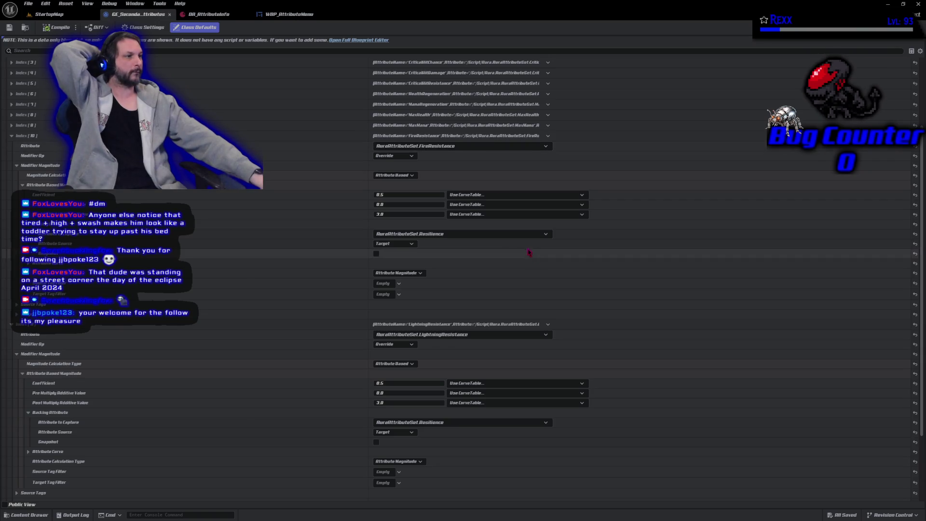
pyautogui.scroll(5, 264, 261)
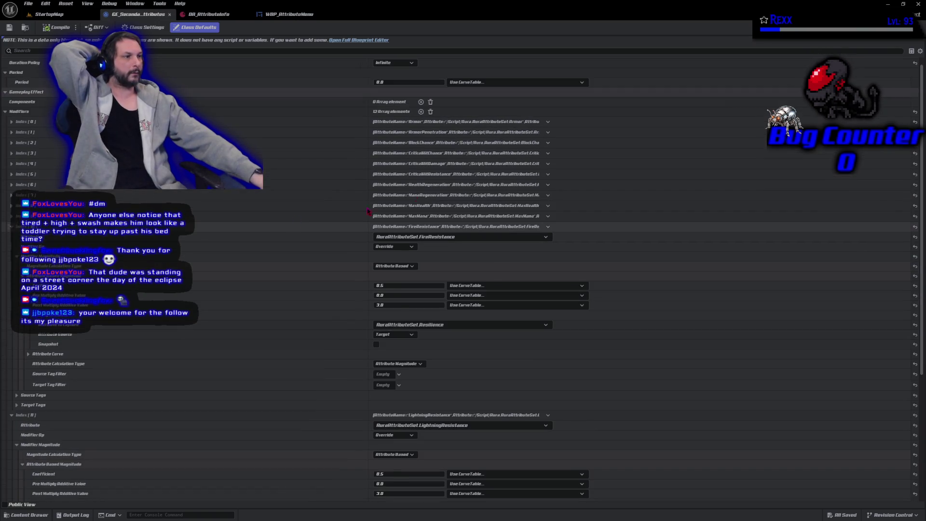
# - Add a thirteenth modifier that Overrides ArcaneResistance
pyautogui.click(420, 112)
pyautogui.scroll(-10, 152, 351)
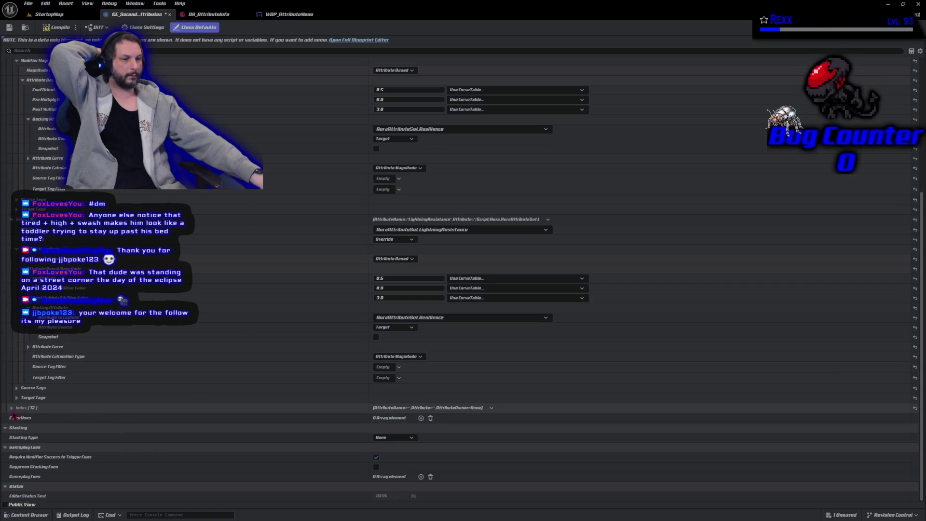
pyautogui.click(11, 409)
pyautogui.click(388, 418)
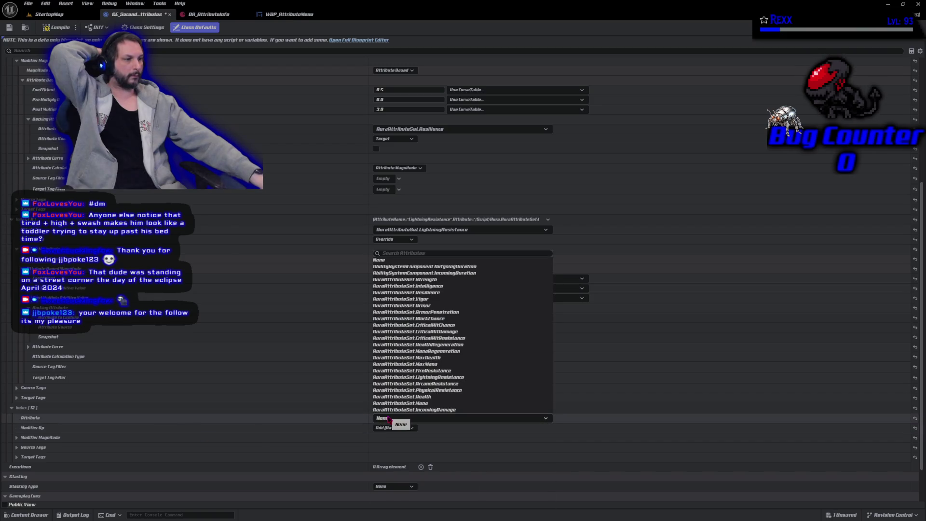
pyautogui.click(453, 383)
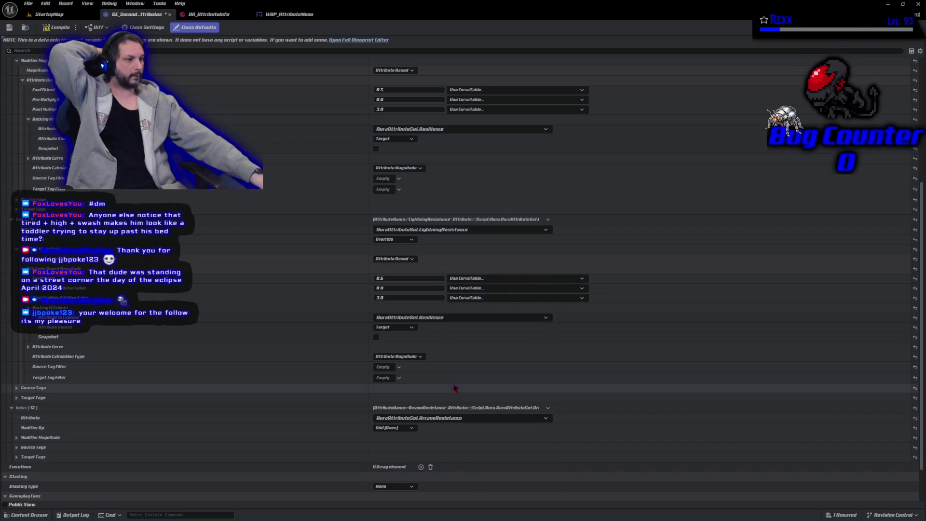
pyautogui.click(397, 431)
pyautogui.click(381, 461)
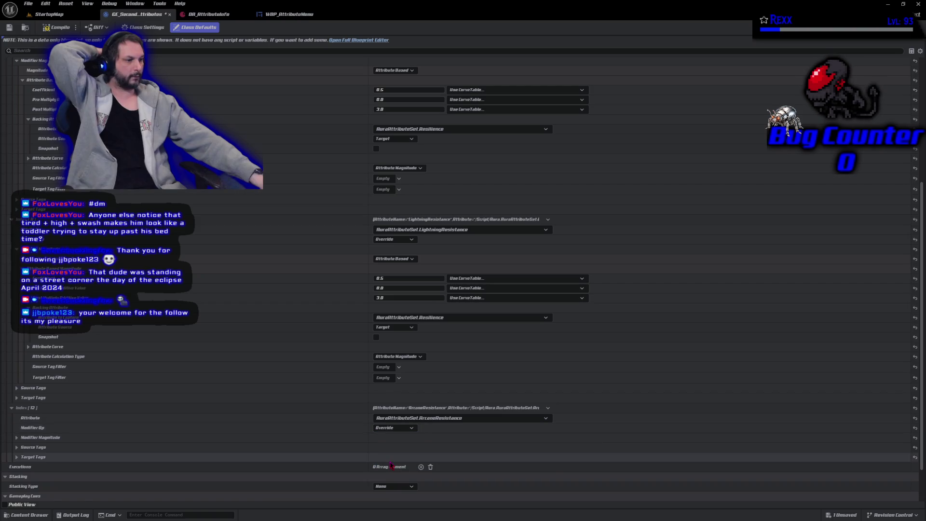
# - Make its magnitude Attribute Based, capturing Resilience from the Target
pyautogui.click(16, 439)
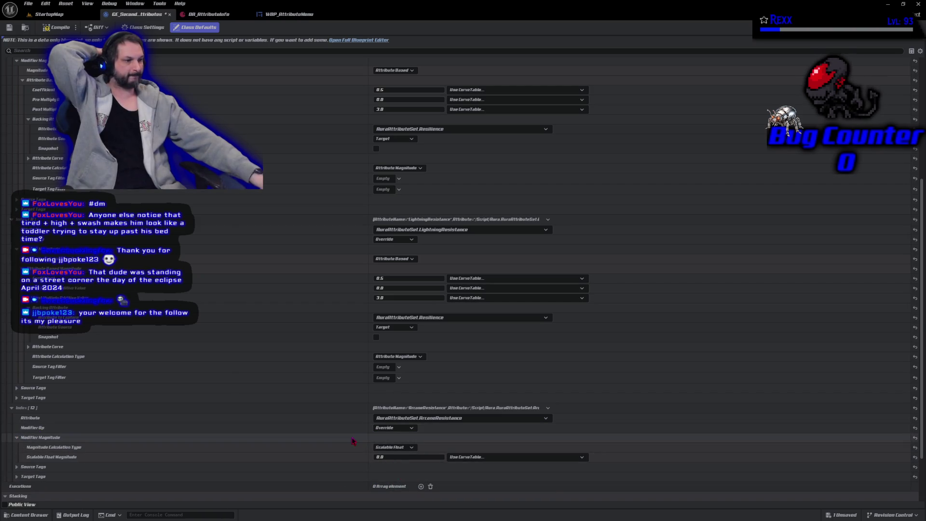
pyautogui.click(400, 448)
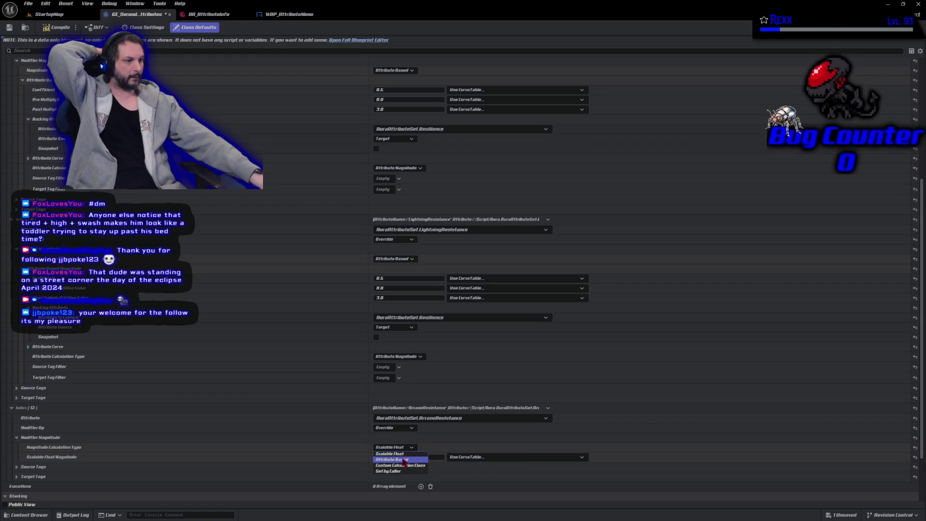
pyautogui.click(388, 457)
pyautogui.click(23, 456)
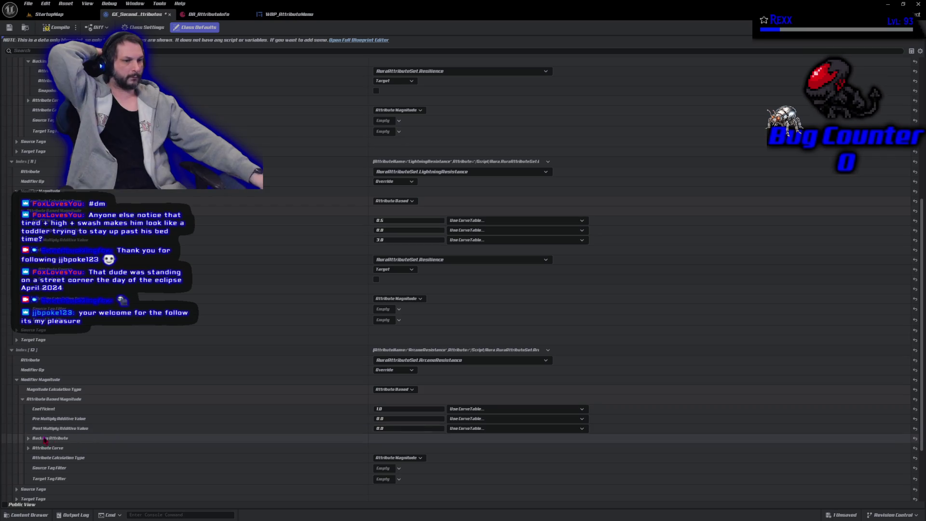
pyautogui.click(28, 438)
pyautogui.click(440, 448)
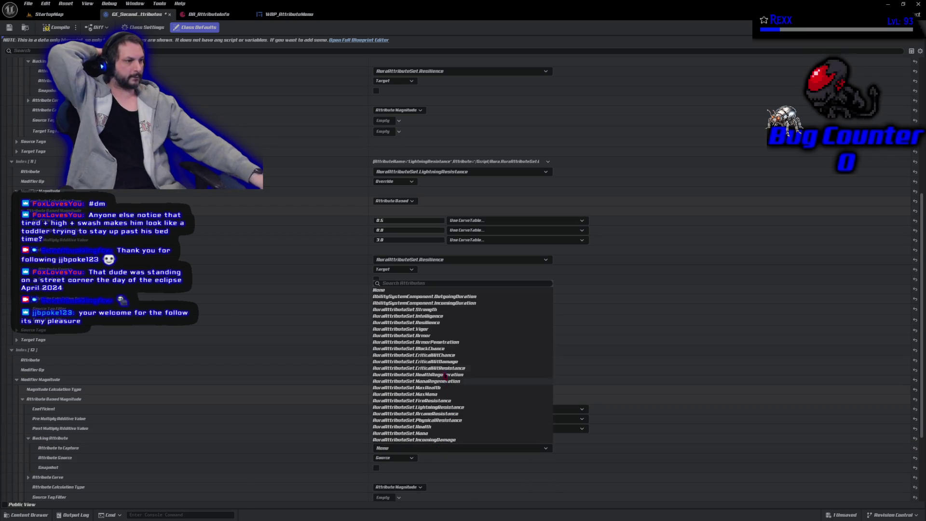
pyautogui.click(406, 323)
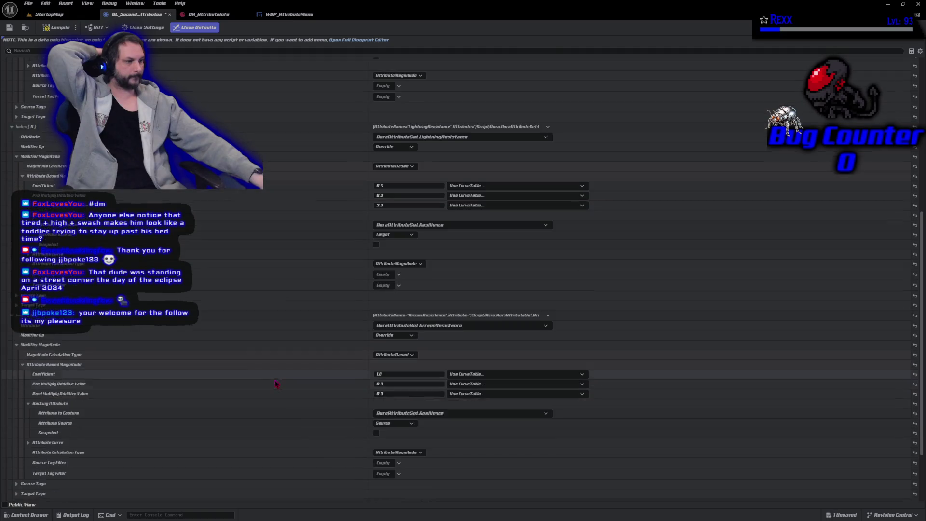
pyautogui.scroll(-3, 353, 404)
pyautogui.click(383, 399)
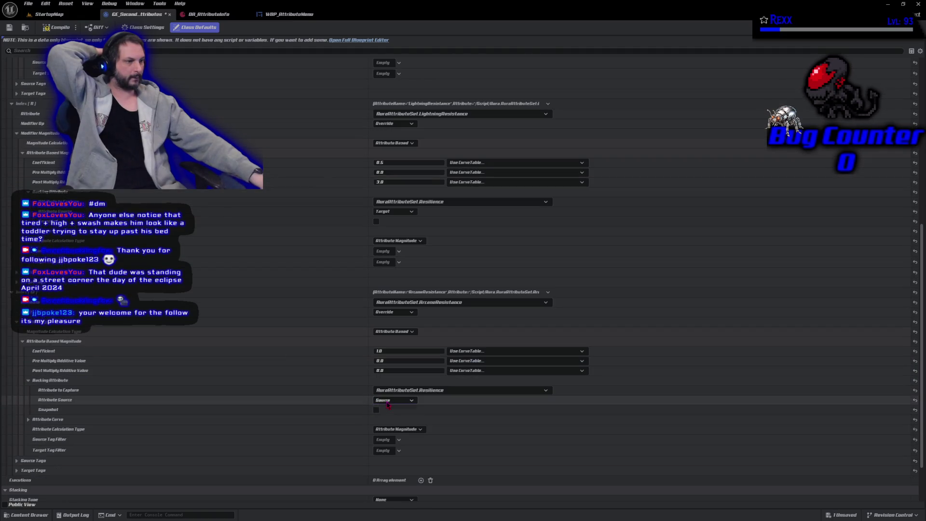
pyautogui.click(383, 412)
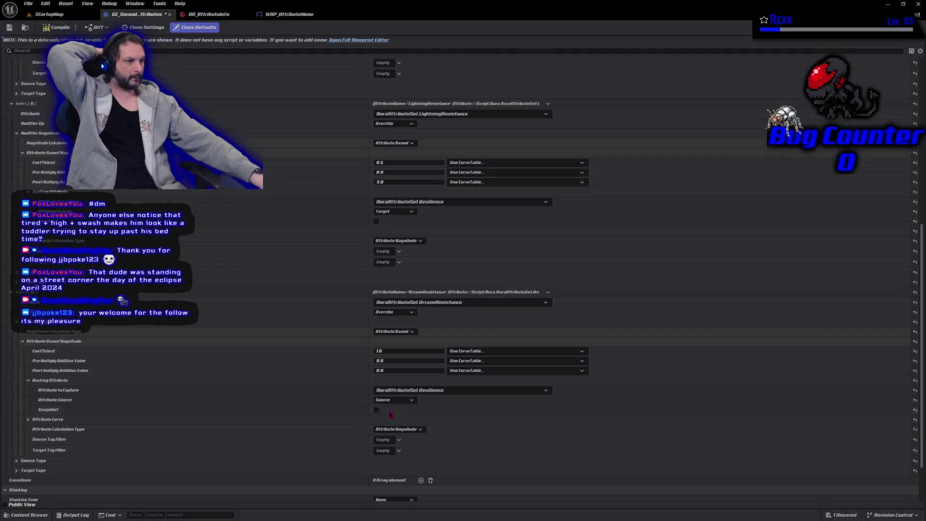
# - Set coefficient 0.5 and post-multiply additive 3.0, then compile the effect
pyautogui.click(392, 351)
pyautogui.write('0.5')
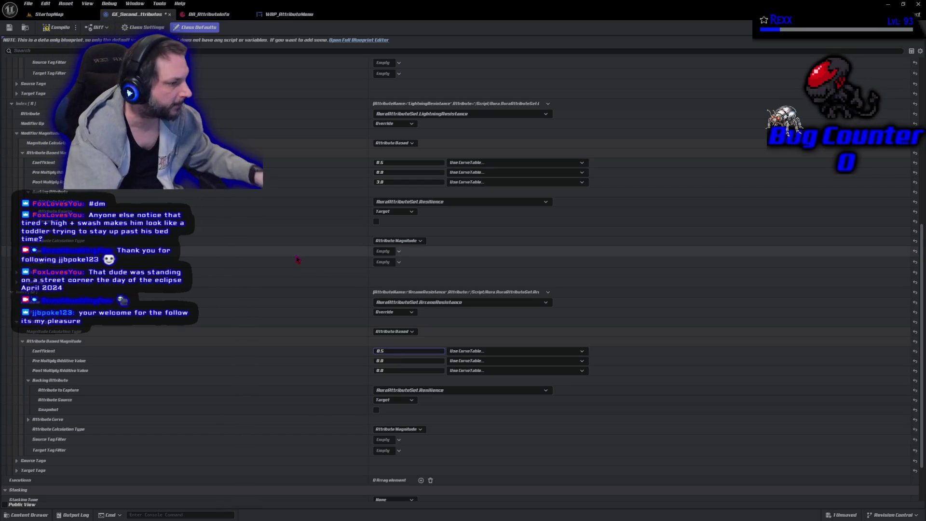
pyautogui.click(392, 370)
pyautogui.write('3.0')
pyautogui.click(57, 27)
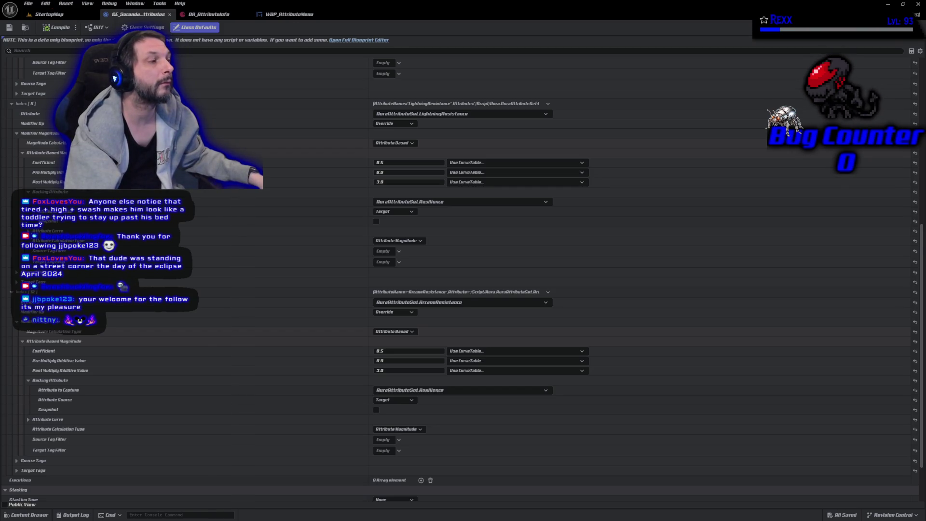
# - Collapse the LightningResistance, ArcaneResistance and FireResistance modifier entries
pyautogui.click(12, 103)
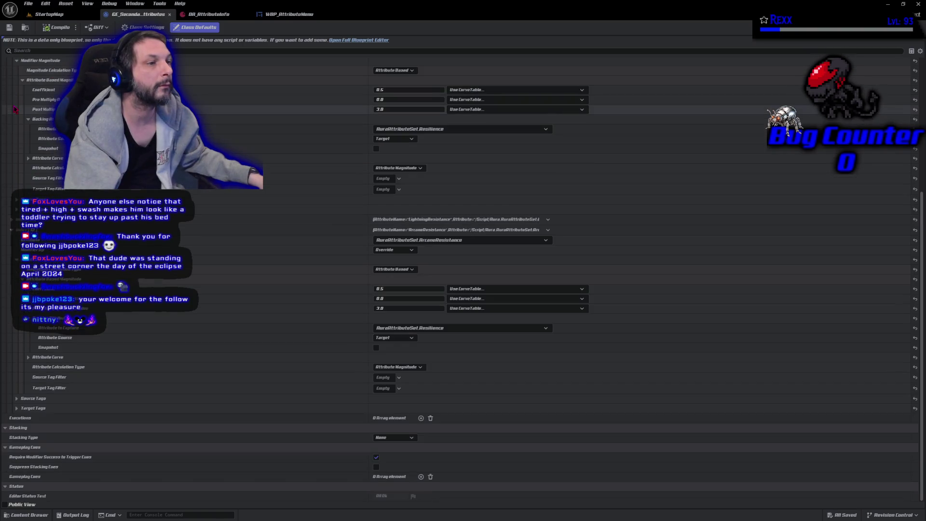
pyautogui.click(12, 229)
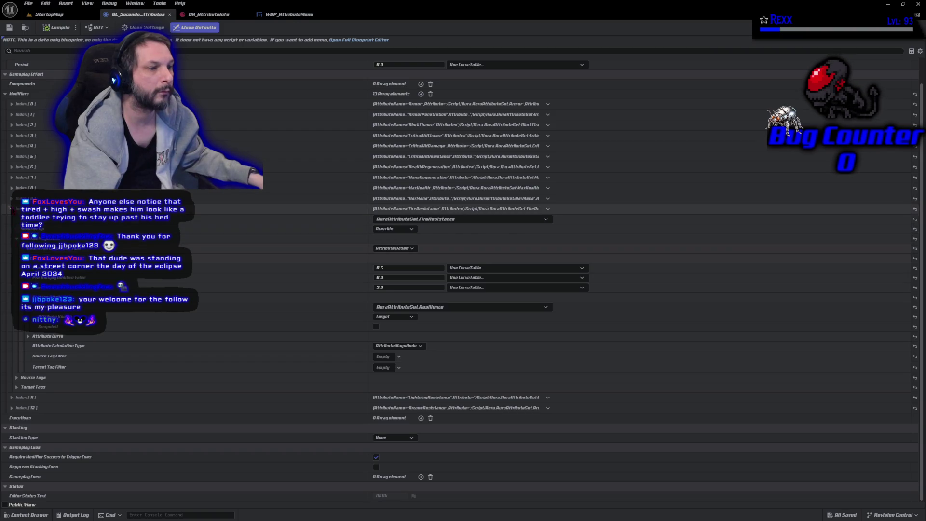
pyautogui.click(12, 208)
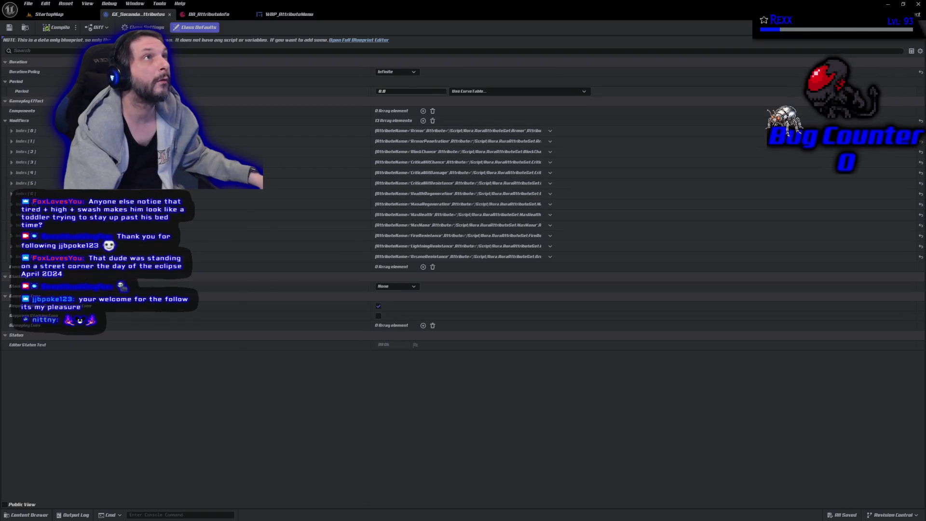
# - Add a new modifier on PhysicalResistance with Override operation and Attribute Based magnitude
pyautogui.click(424, 121)
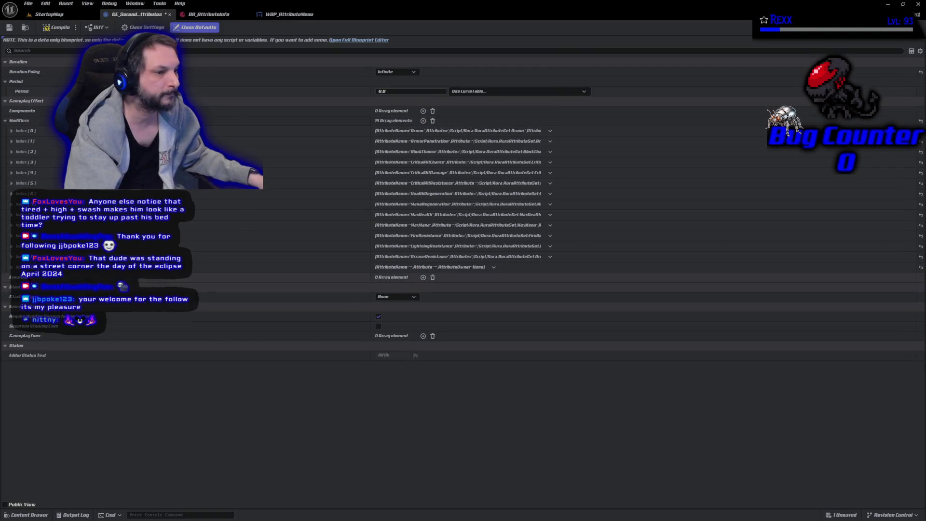
pyautogui.click(331, 268)
pyautogui.click(400, 277)
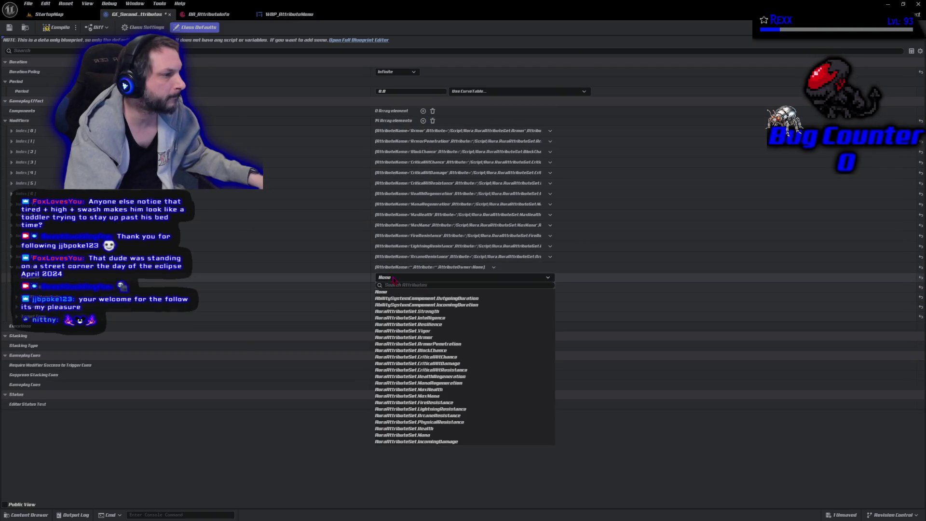
pyautogui.click(433, 423)
pyautogui.click(396, 287)
pyautogui.click(385, 318)
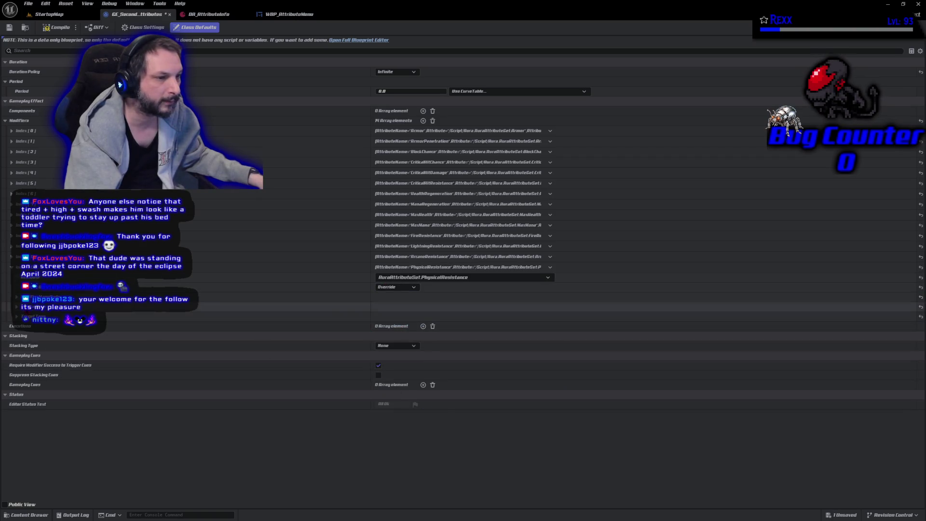
pyautogui.click(393, 297)
pyautogui.click(395, 307)
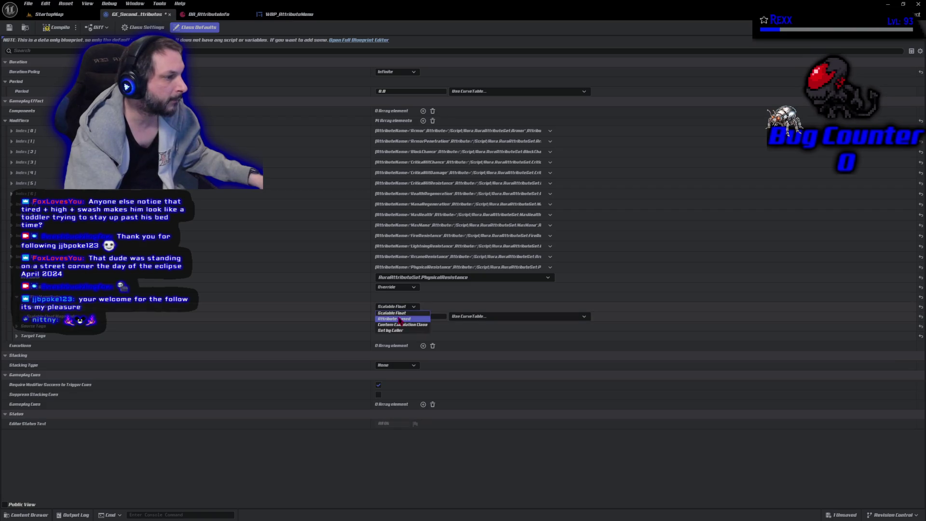
pyautogui.click(393, 319)
# - Back the magnitude with target Resilience, coefficient 0.5 plus a post-multiply additive value
pyautogui.click(22, 317)
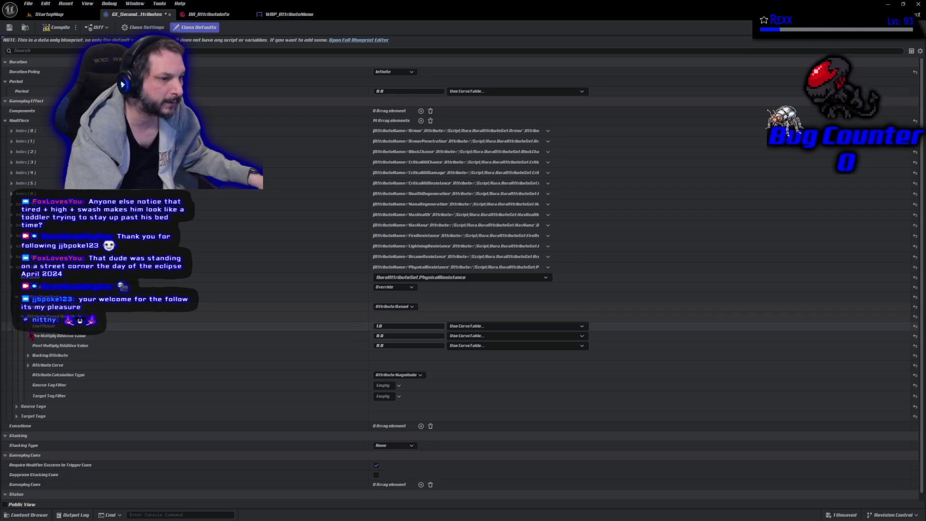
pyautogui.click(28, 355)
pyautogui.click(385, 365)
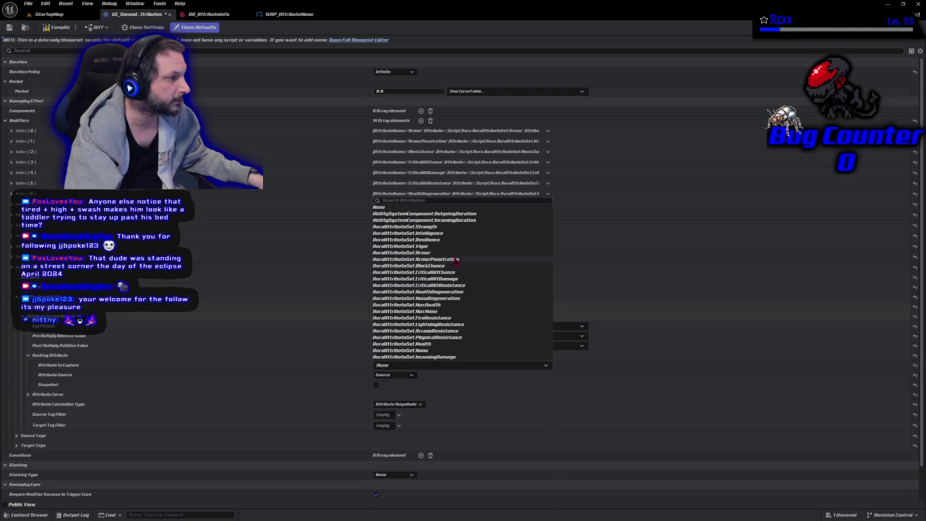
pyautogui.click(406, 239)
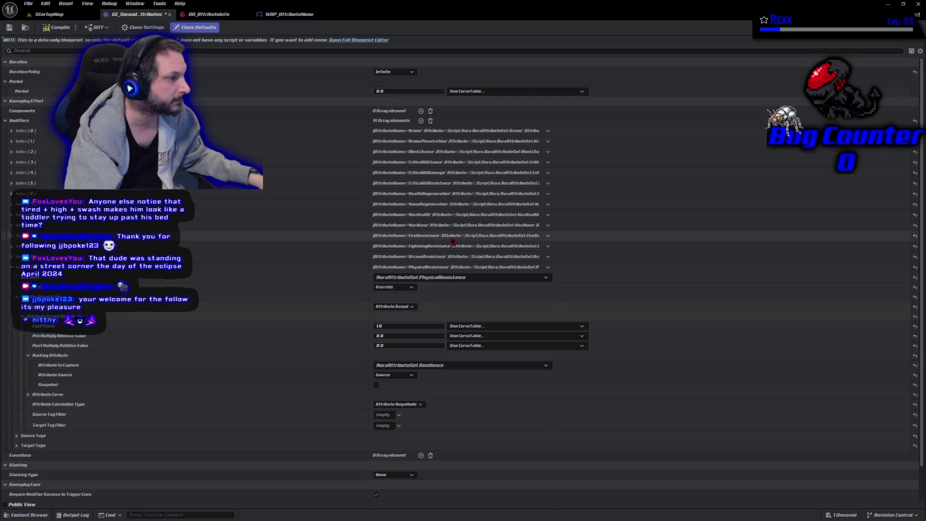
pyautogui.click(400, 326)
pyautogui.write('0.5')
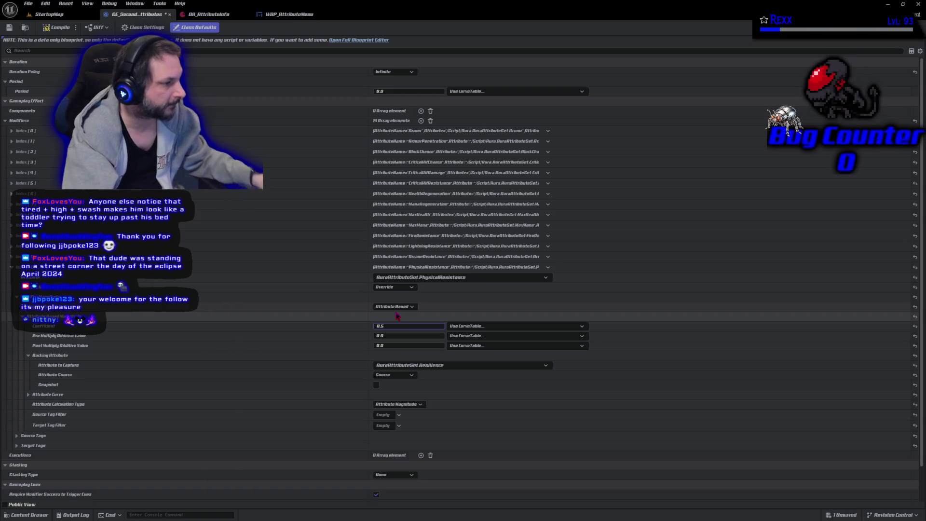
pyautogui.click(405, 345)
pyautogui.write('1.0')
pyautogui.click(394, 374)
pyautogui.click(393, 388)
# - Compile and save the gameplay effect, then collapse the PhysicalResistance modifier
pyautogui.click(55, 29)
pyautogui.hotkey('ctrl', 's')
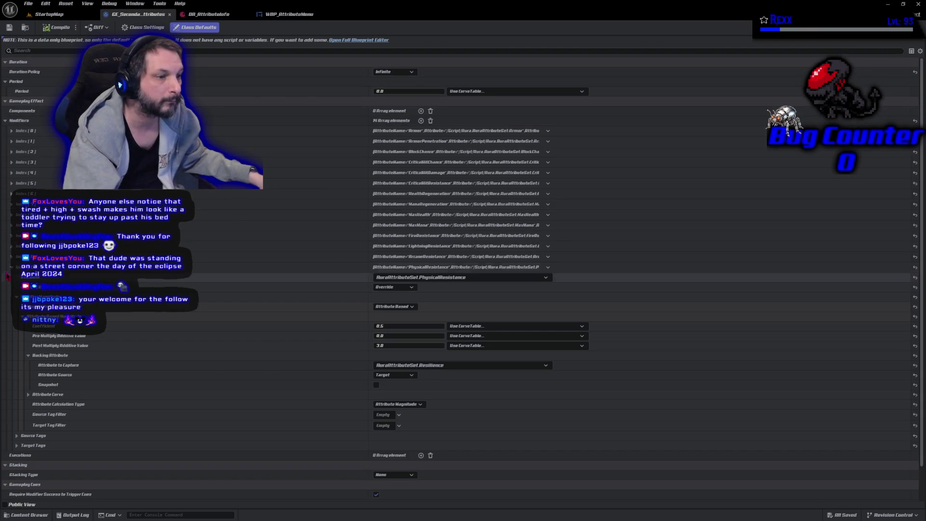
pyautogui.click(11, 267)
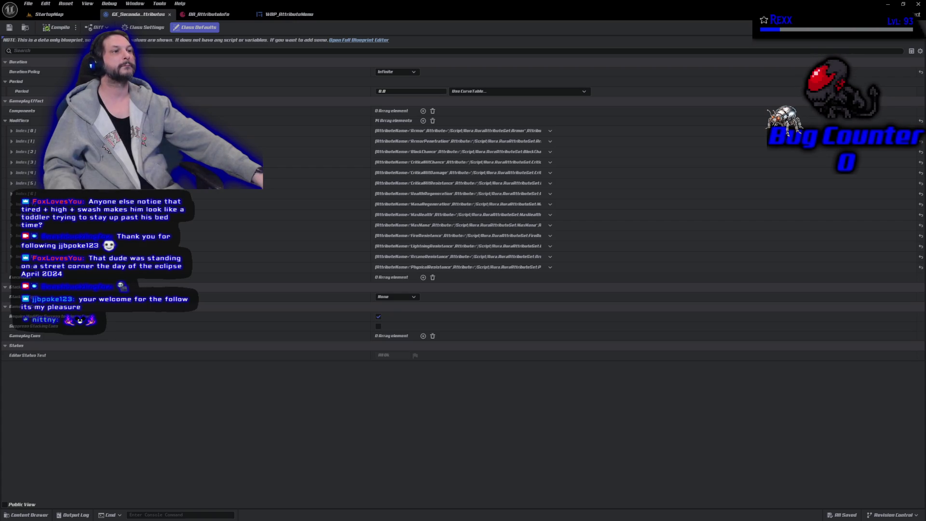
# - Open the WBP_AttributeMenu widget and select Row_MaxMana in the Hierarchy panel
pyautogui.click(285, 13)
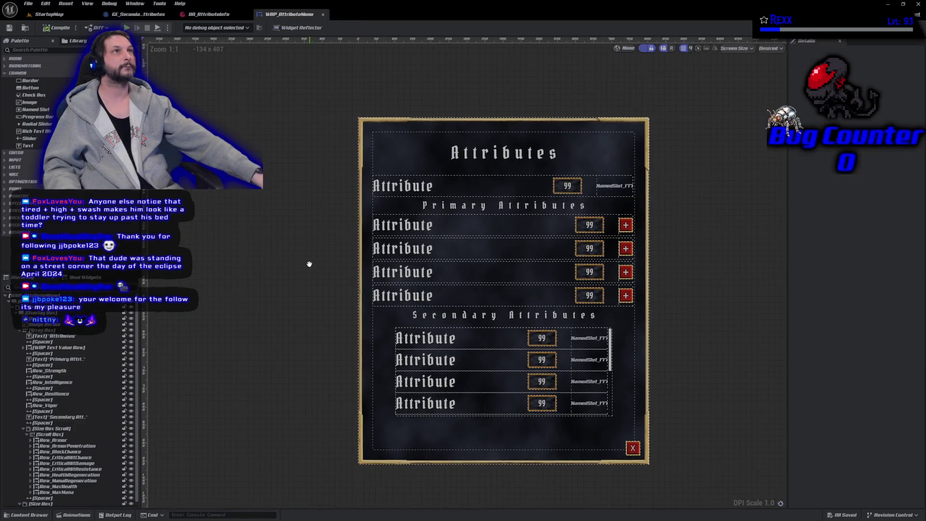
pyautogui.scroll(-5, 544, 368)
pyautogui.scroll(5, 513, 385)
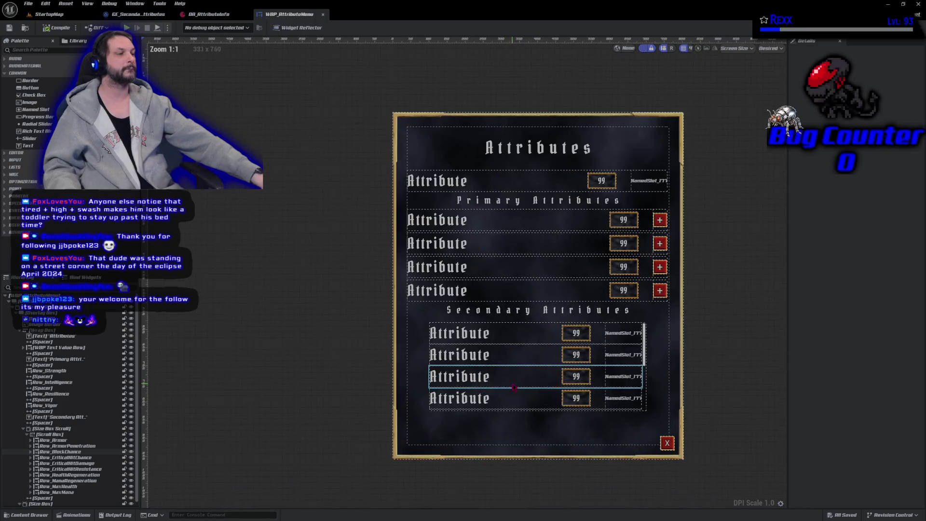
pyautogui.scroll(2, 515, 385)
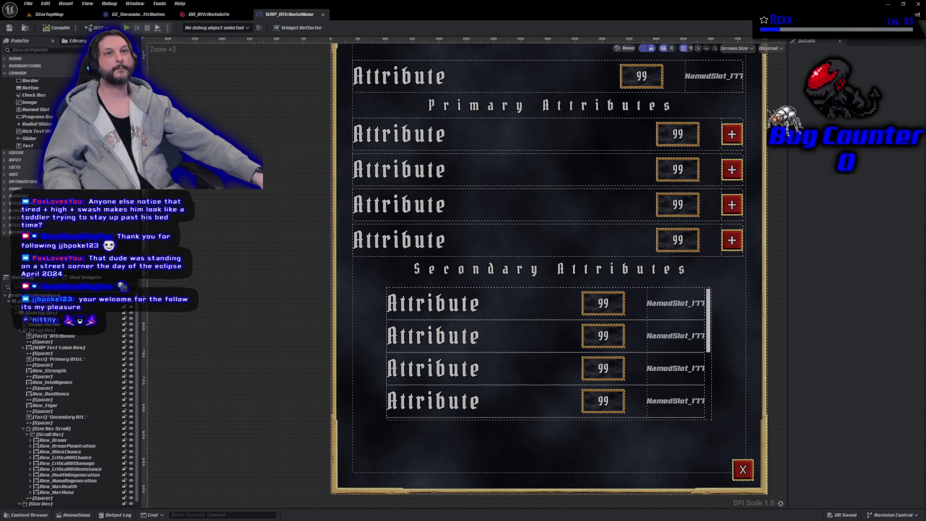
pyautogui.click(30, 492)
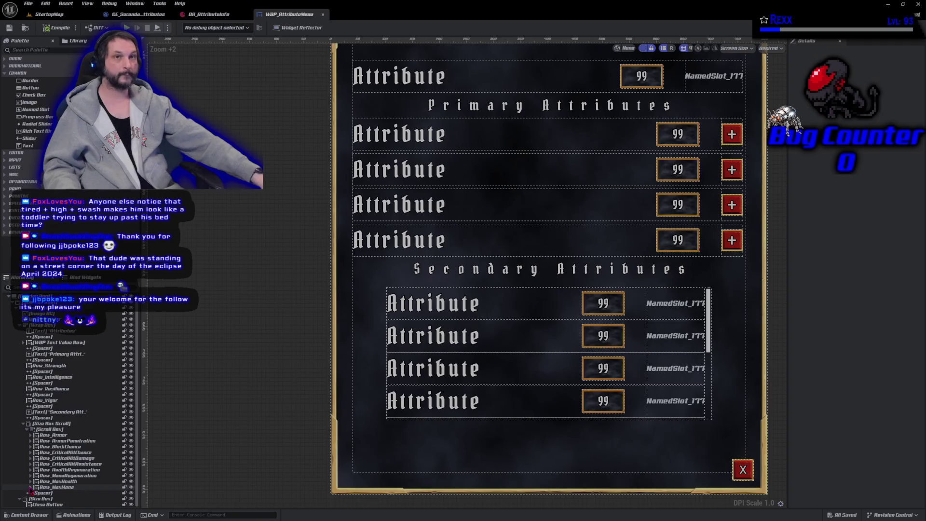
pyautogui.click(31, 486)
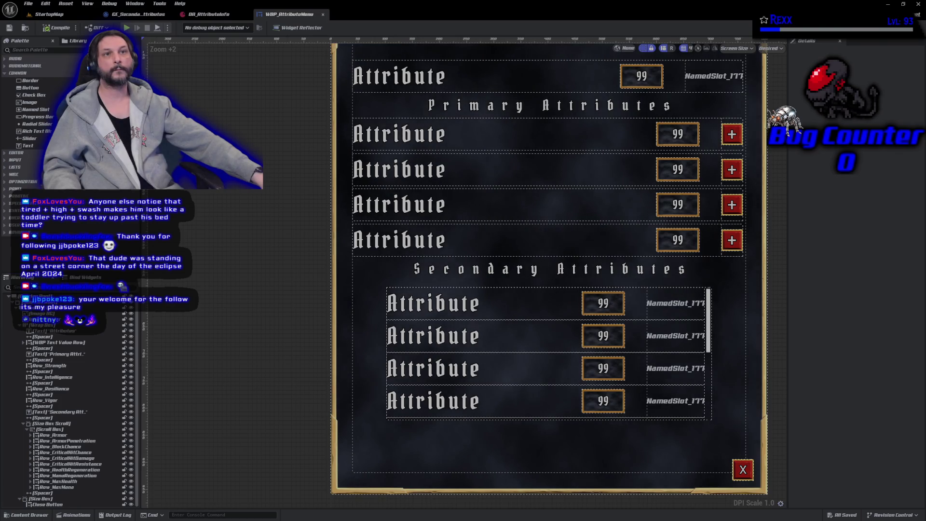
pyautogui.click(73, 487)
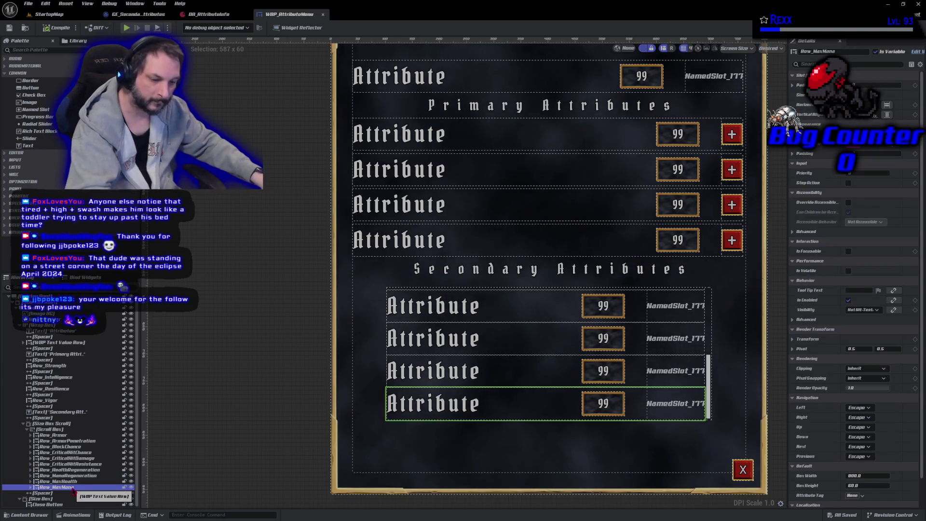
# - Duplicate Row_MaxMana and rename the copy Row_FireResistance
pyautogui.hotkey('ctrl', 'd')
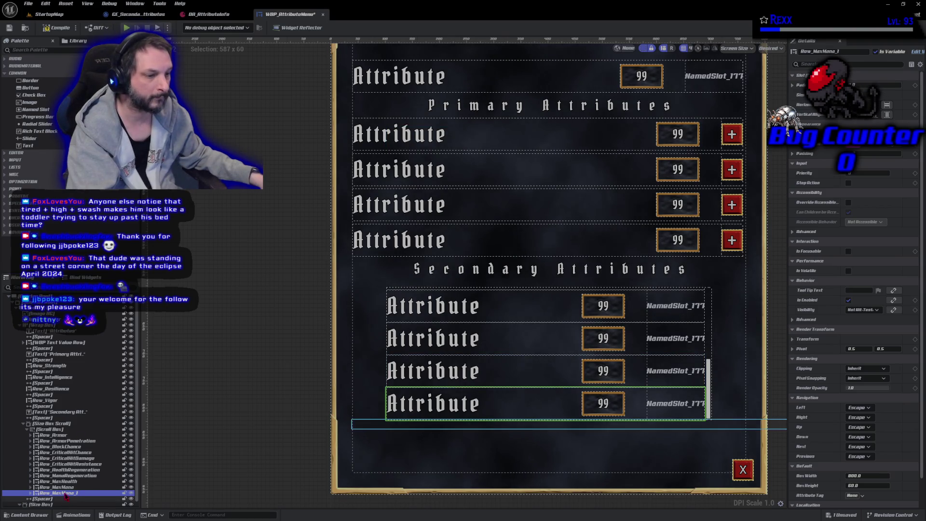
pyautogui.press('F2')
pyautogui.press('End')
pyautogui.press('BackSpace')
pyautogui.press('BackSpace')
pyautogui.press('BackSpace')
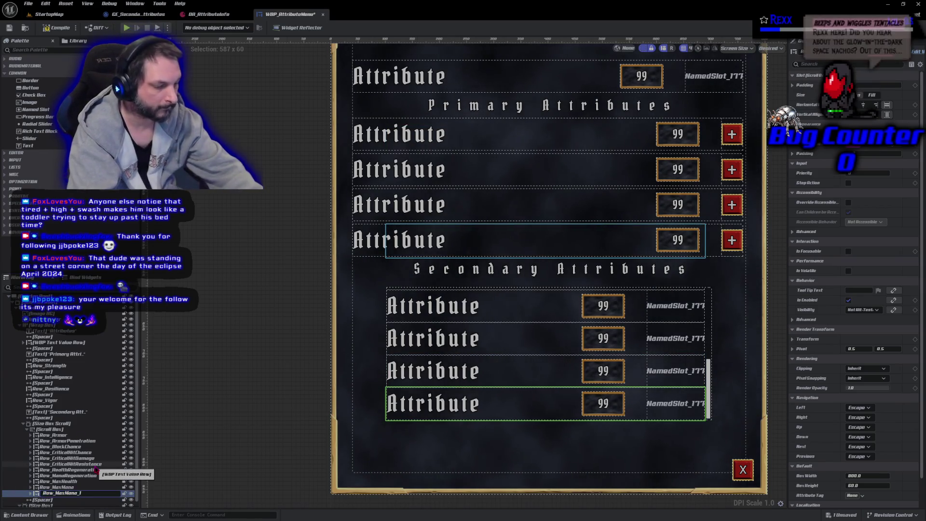
pyautogui.press('BackSpace')
pyautogui.press('BackSpace')
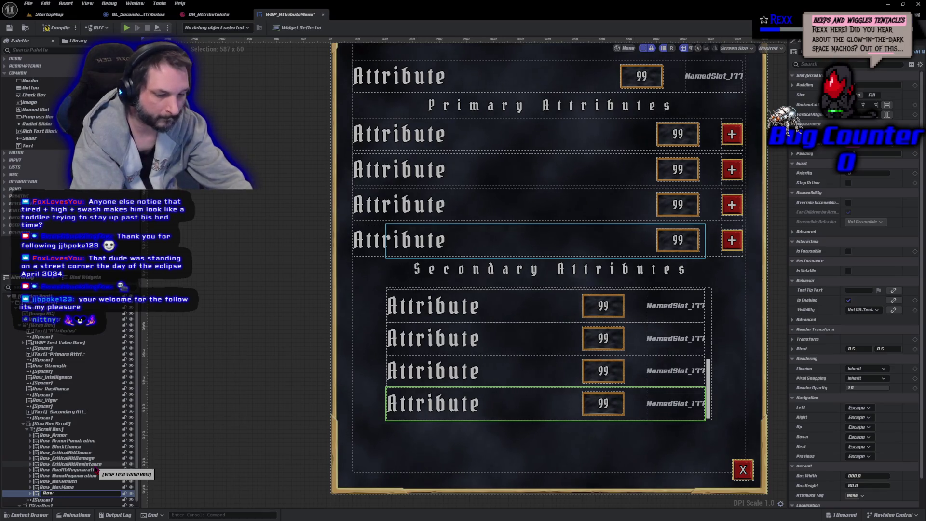
pyautogui.write('FireResistance')
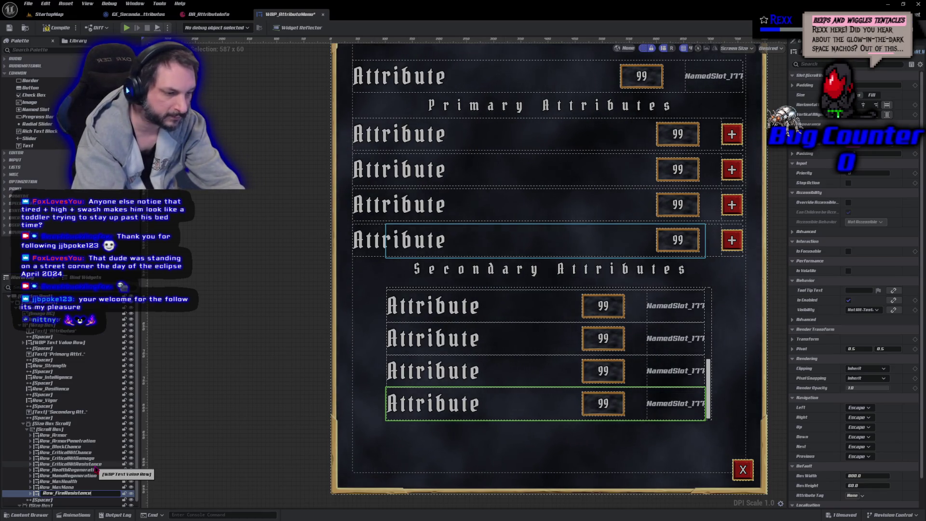
pyautogui.press('Return')
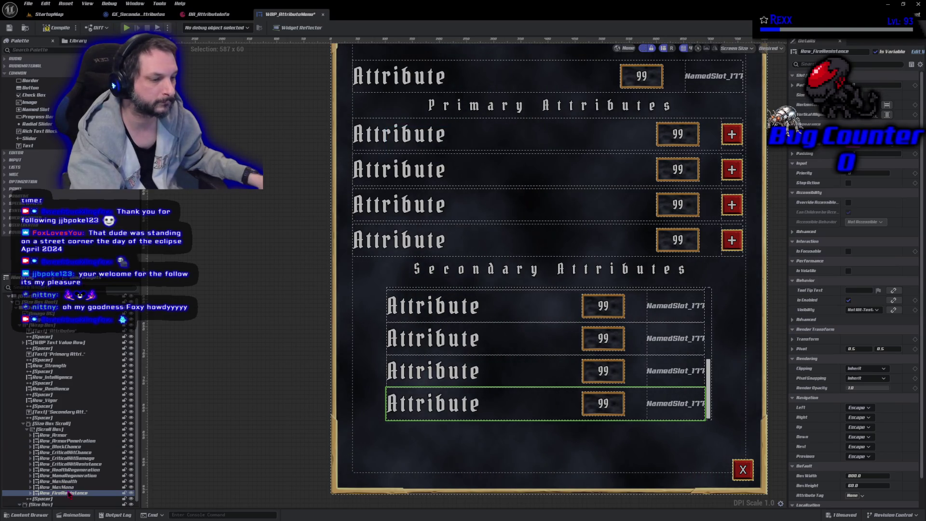
# - Duplicate Row_FireResistance and rename the copy Row_LightningResistance
pyautogui.hotkey('ctrl', 'd')
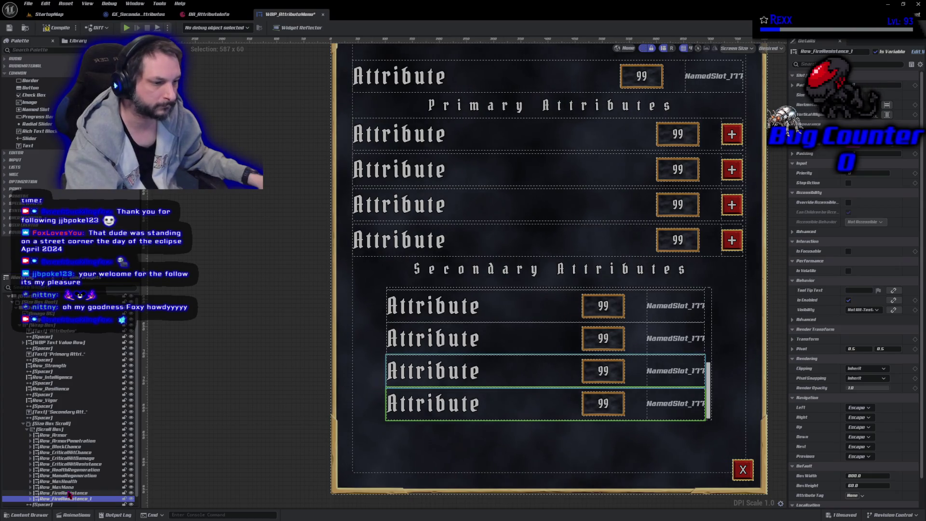
pyautogui.press('F2')
pyautogui.press('End')
pyautogui.press('BackSpace')
pyautogui.press('BackSpace')
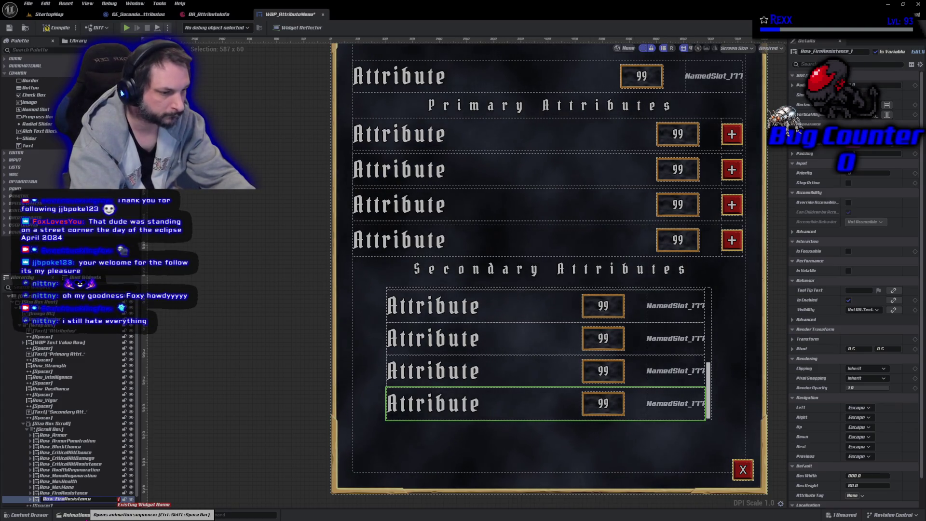
pyautogui.press('BackSpace')
pyautogui.press('BackSpace')
pyautogui.press('BackSpace')
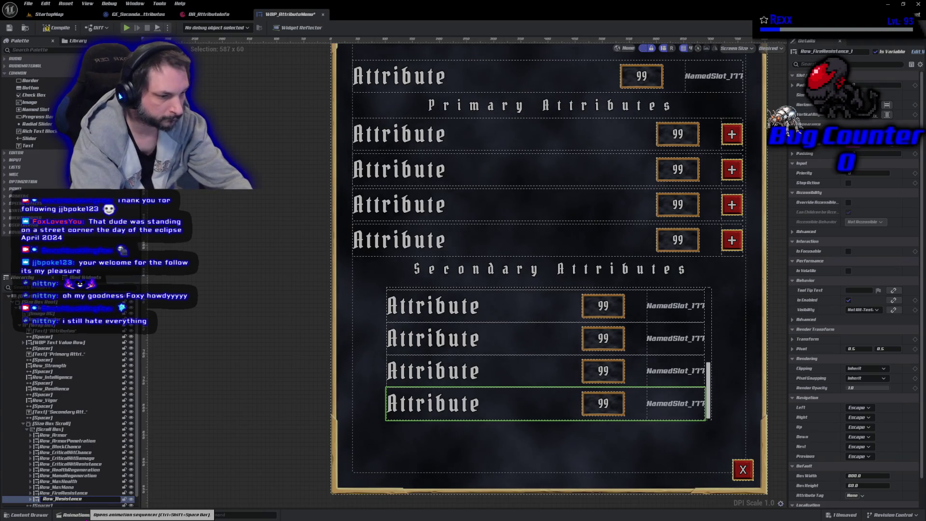
pyautogui.write('Lightning')
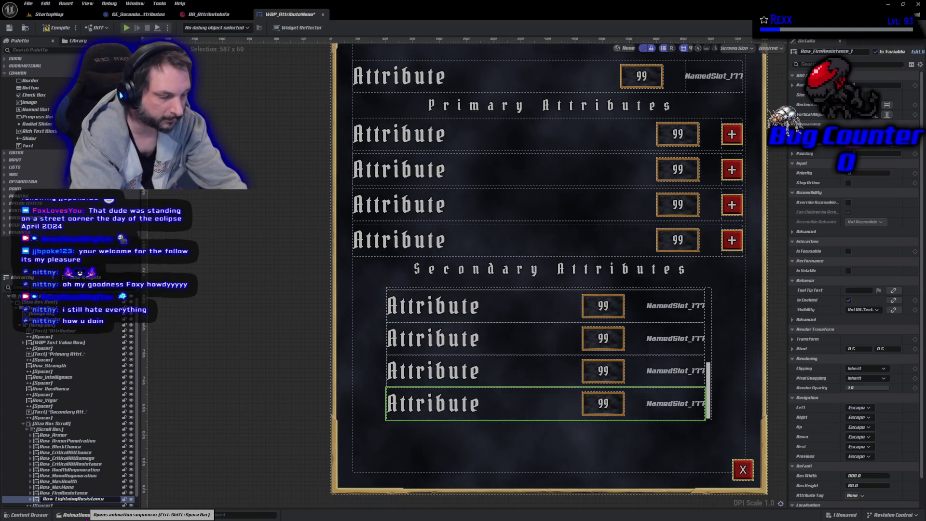
pyautogui.press('Return')
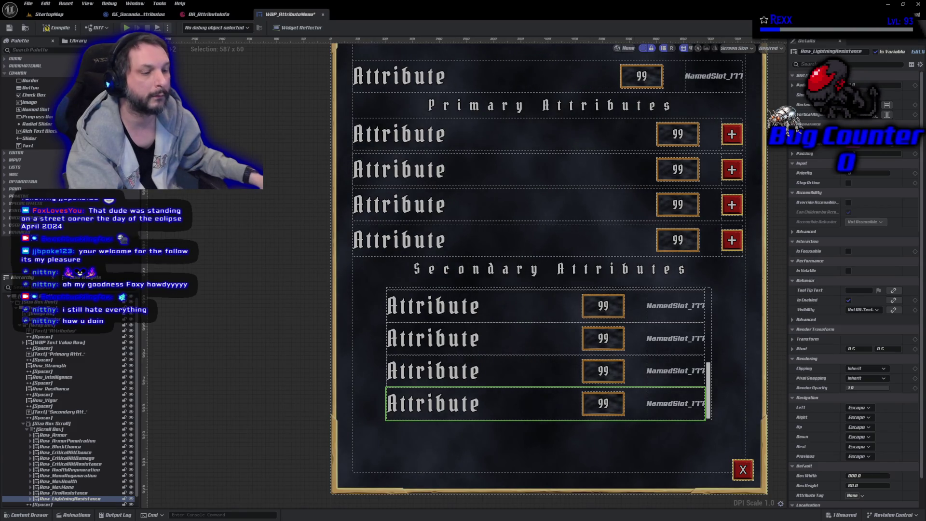
# - Duplicate Row_LightningResistance and rename the copy Row_ArcaneResistance
pyautogui.click(66, 493)
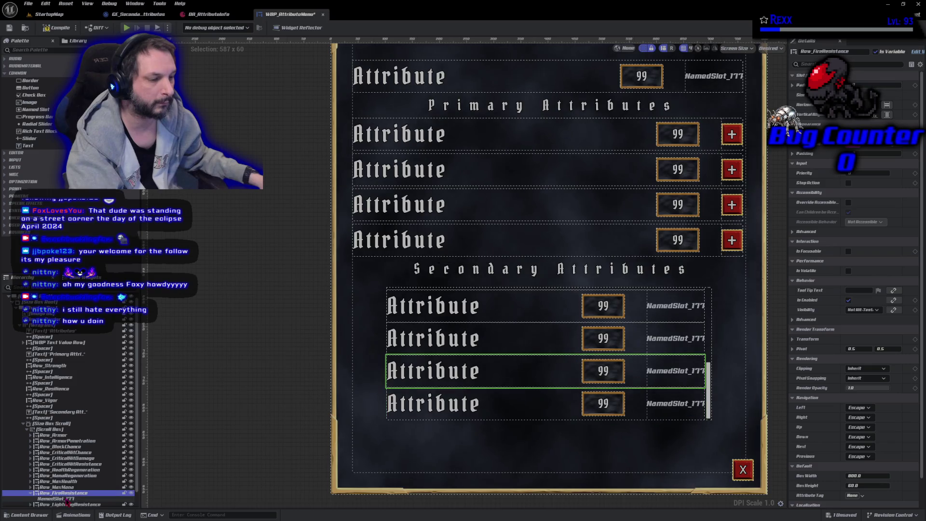
pyautogui.click(62, 499)
pyautogui.hotkey('ctrl', 'd')
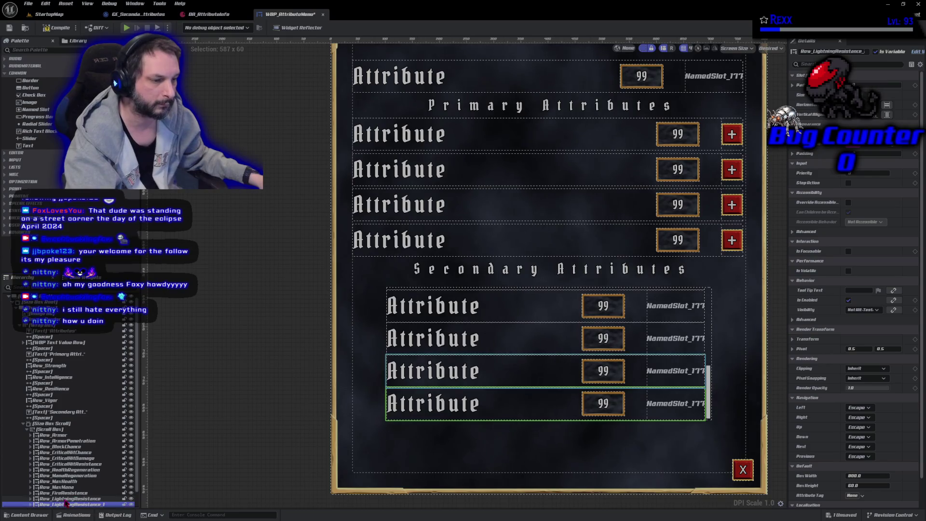
pyautogui.press('F2')
pyautogui.press('BackSpace')
pyautogui.press('BackSpace')
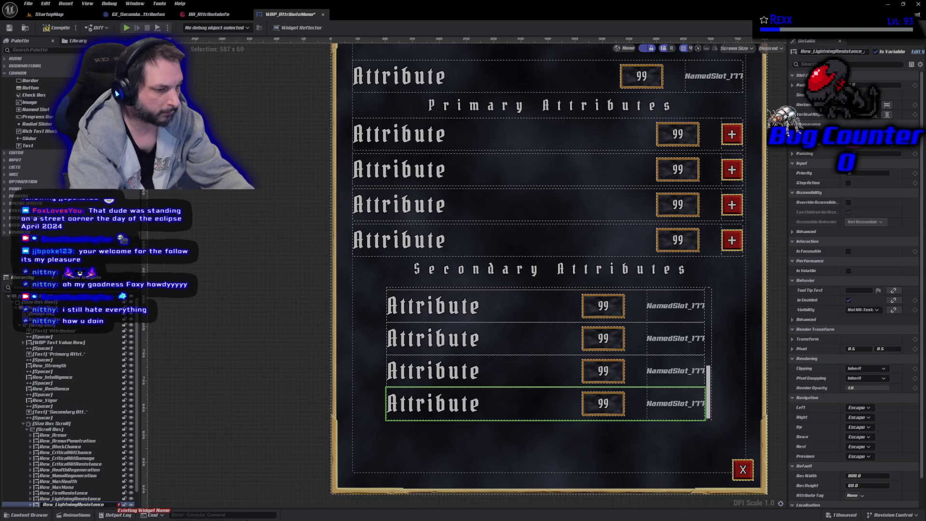
pyautogui.press('Left')
pyautogui.press('Left')
pyautogui.press('Left')
pyautogui.press('BackSpace')
pyautogui.press('BackSpace')
pyautogui.press('BackSpace')
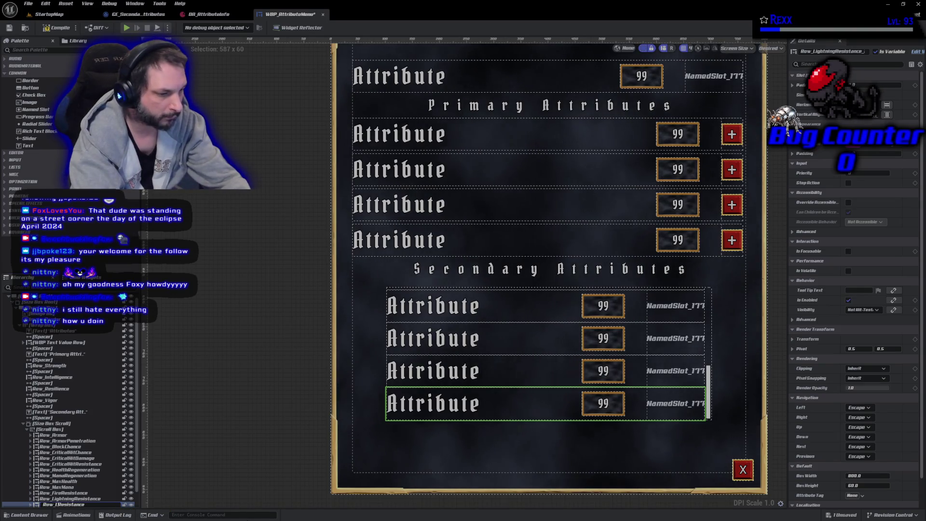
pyautogui.write('Arcane')
pyautogui.press('Return')
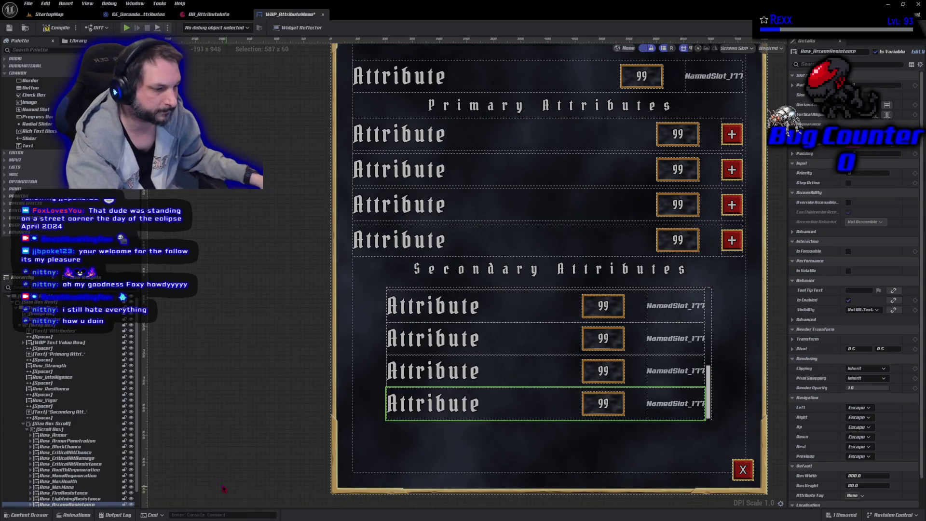
# - Duplicate Row_ArcaneResistance and rename the copy Row_PhysicalResistance
pyautogui.scroll(-3, 111, 467)
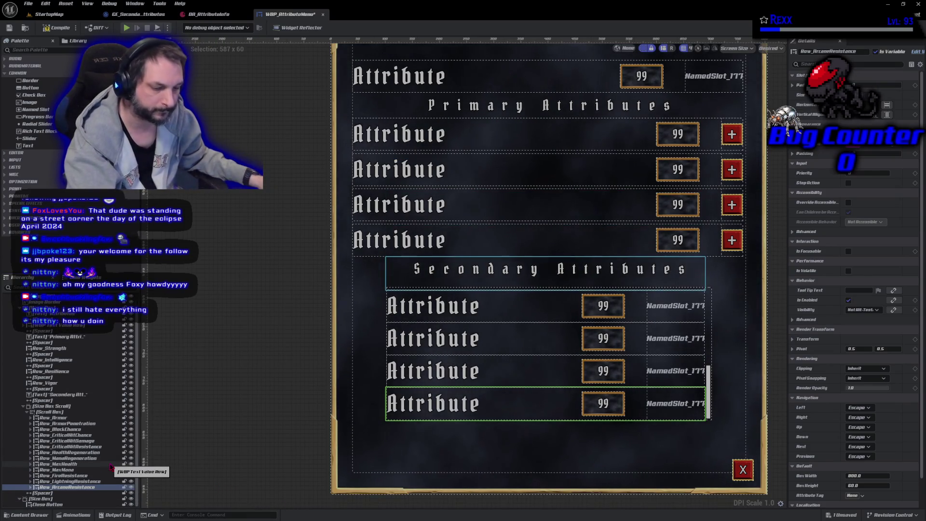
pyautogui.hotkey('ctrl', 'd')
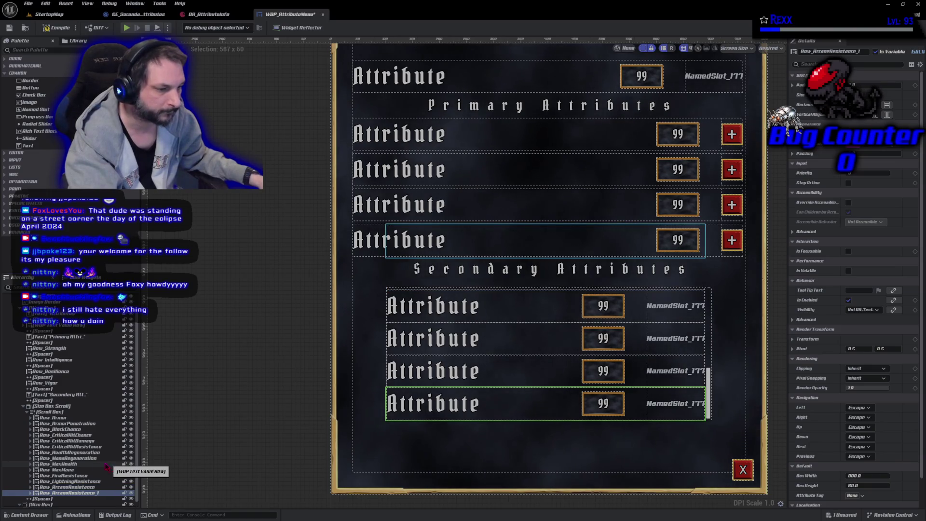
pyautogui.click(71, 493)
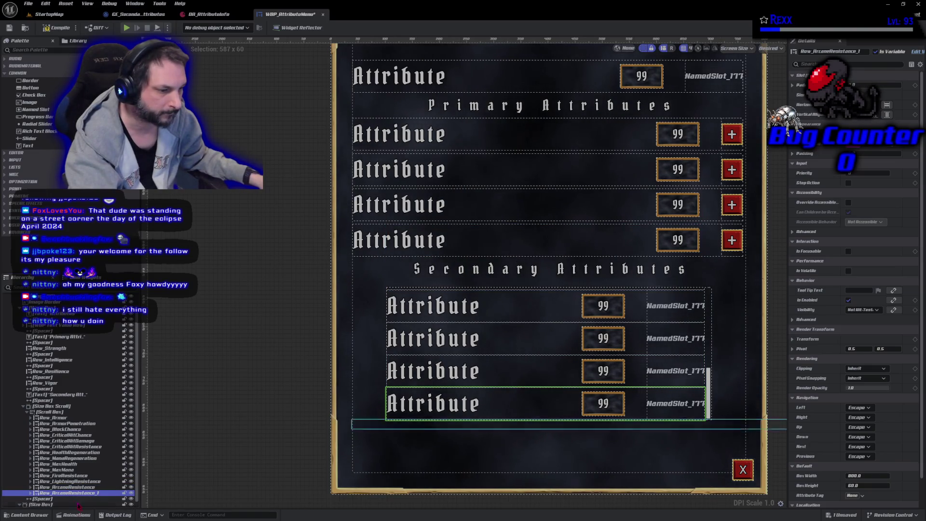
pyautogui.press('F2')
pyautogui.press('End')
pyautogui.press('BackSpace')
pyautogui.press('BackSpace')
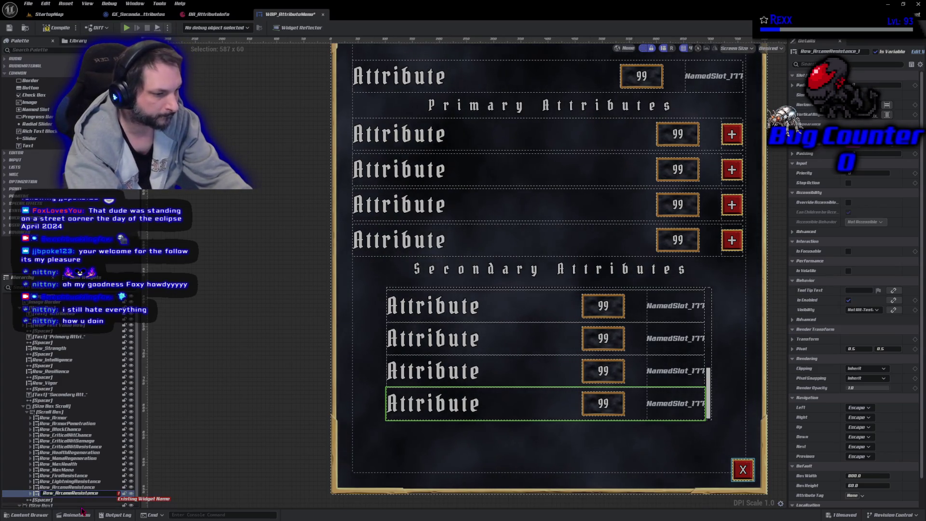
pyautogui.press('Left')
pyautogui.press('Left')
pyautogui.press('Left')
pyautogui.press('BackSpace')
pyautogui.press('BackSpace')
pyautogui.press('BackSpace')
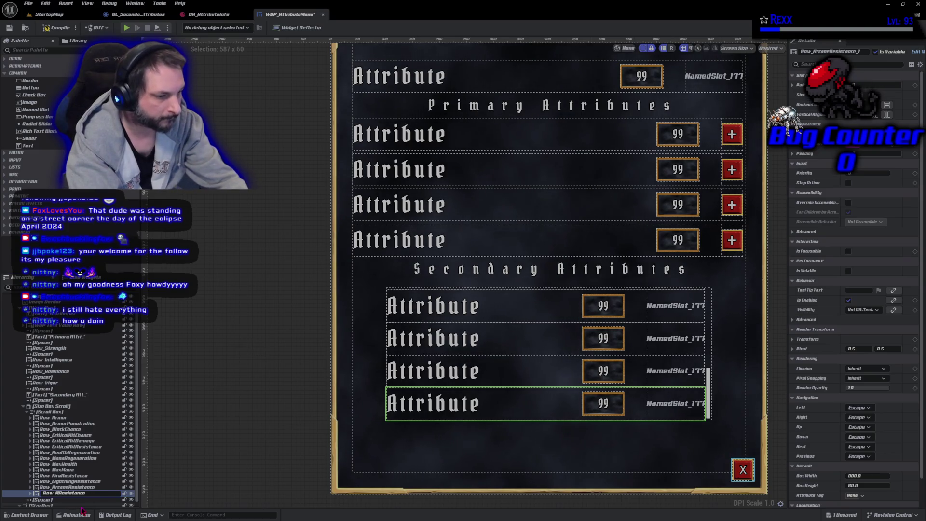
pyautogui.write('Physical')
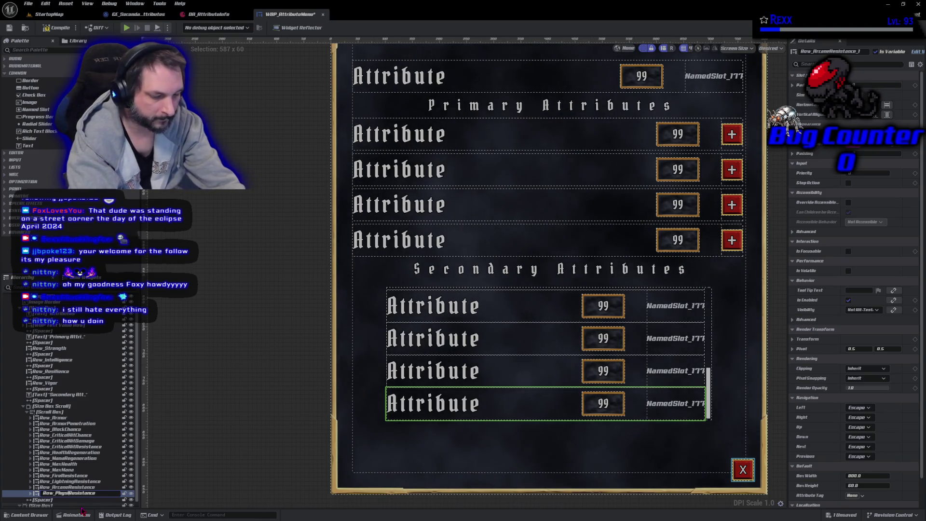
pyautogui.press('Return')
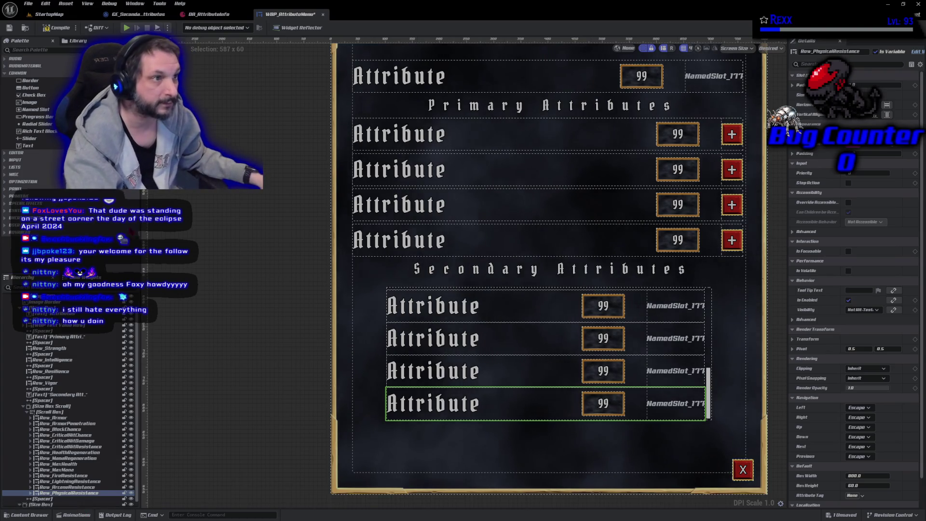
# - Compile and save the widget, undoing an accidental move of the secondary scroll box
pyautogui.click(57, 28)
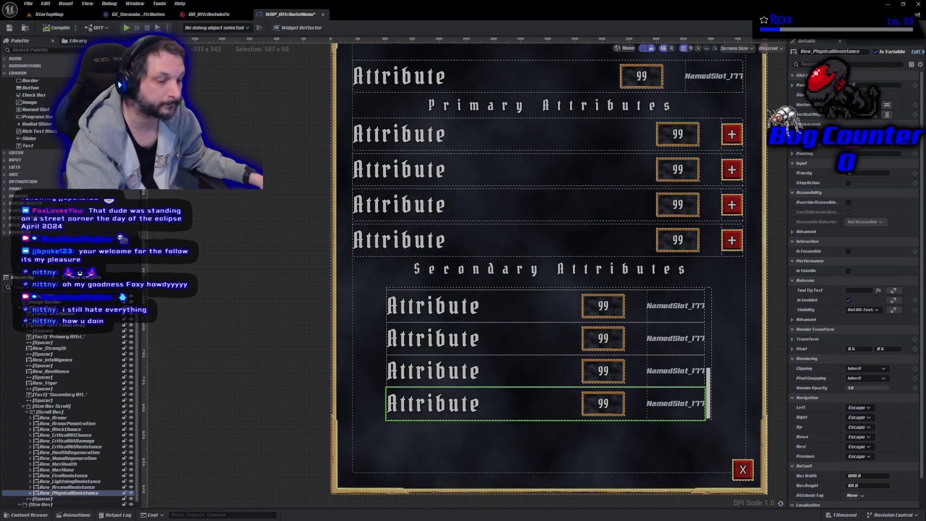
pyautogui.hotkey('ctrl', 's')
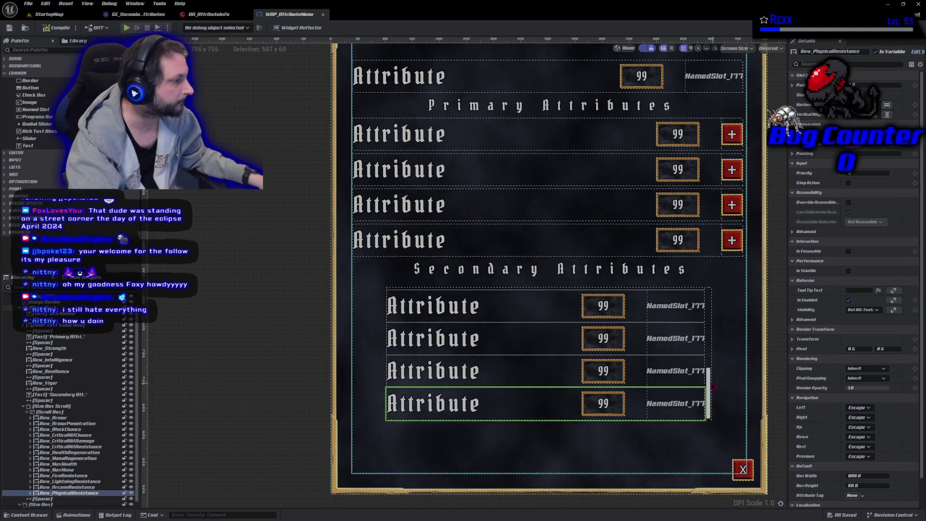
pyautogui.click(708, 382)
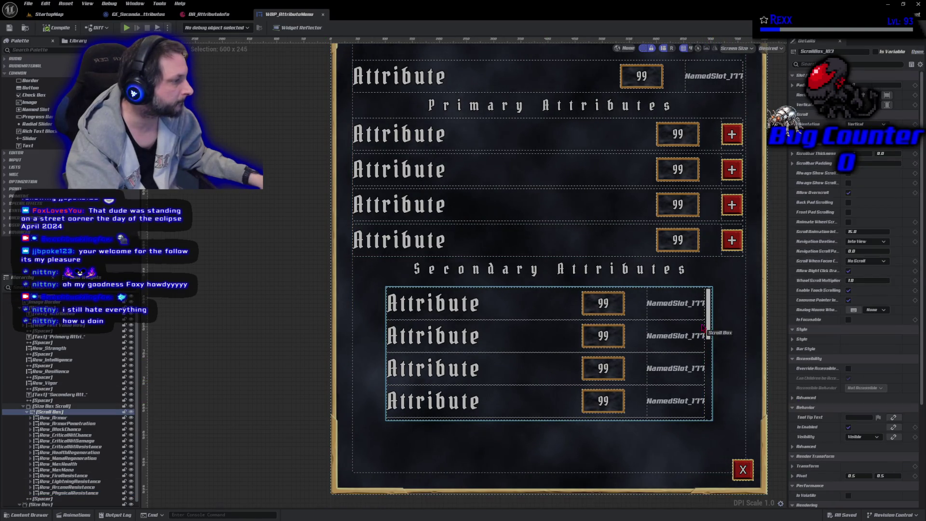
pyautogui.moveTo(696, 423); pyautogui.dragTo(695, 432)
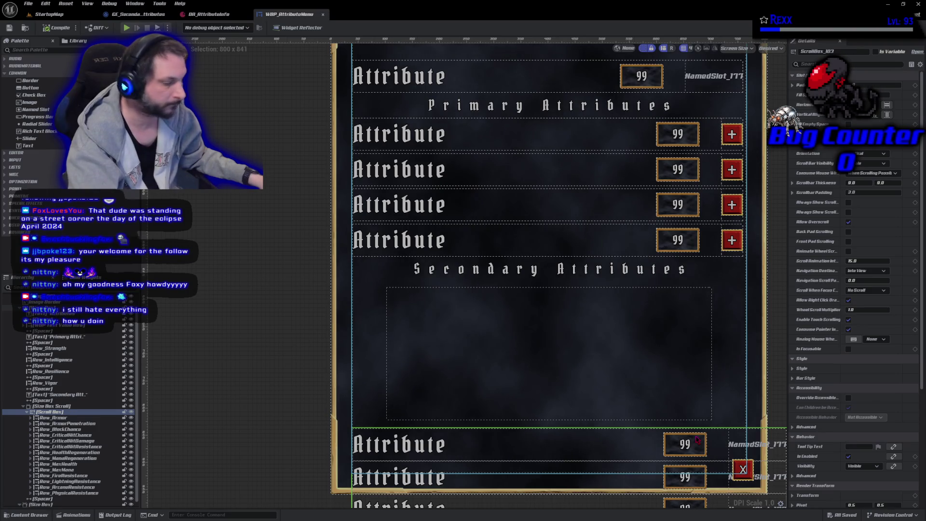
pyautogui.hotkey('ctrl', 'z')
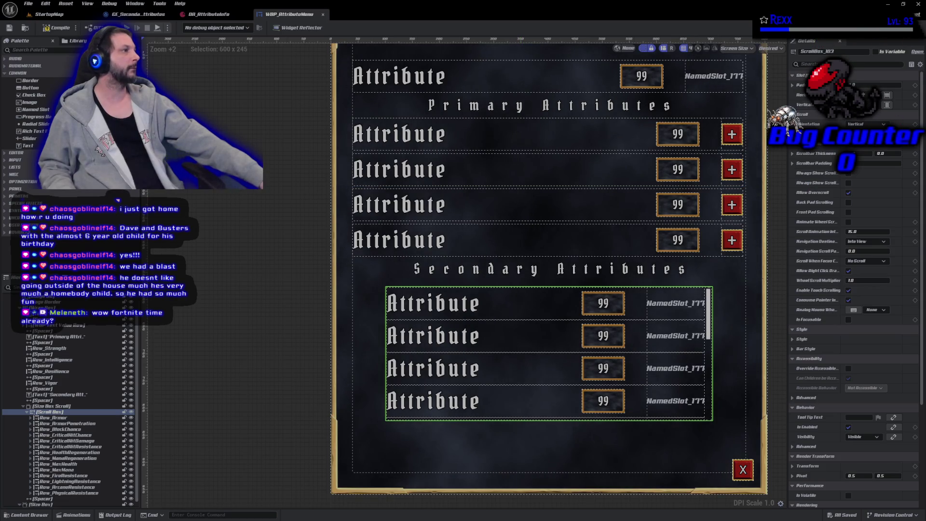
# - Switch WBP_AttributeMenu from Designer to the SetAttributeTags graph view
pyautogui.click(913, 27)
pyautogui.scroll(-4, 410, 245)
# - Add a Then 2 output to the first Sequence and wire it into a new two-output Sequence node
pyautogui.scroll(4, 408, 245)
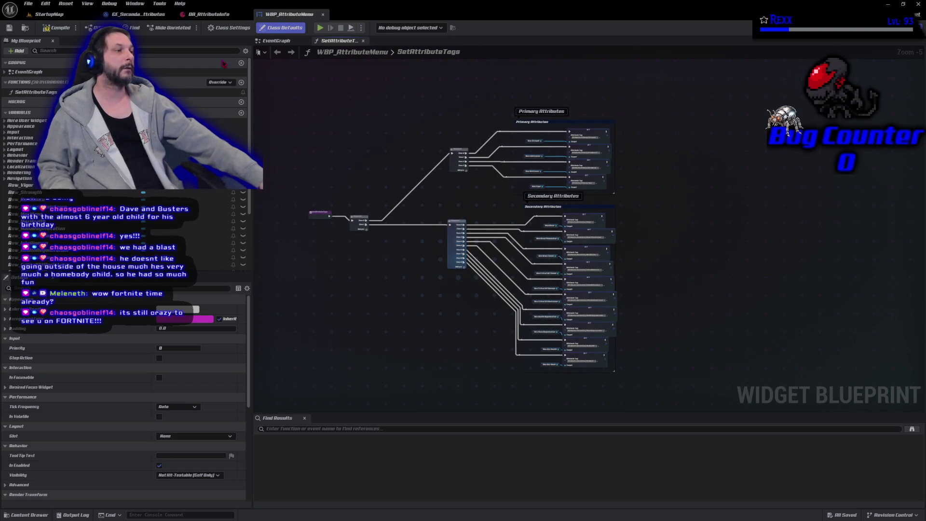
pyautogui.scroll(4, 395, 240)
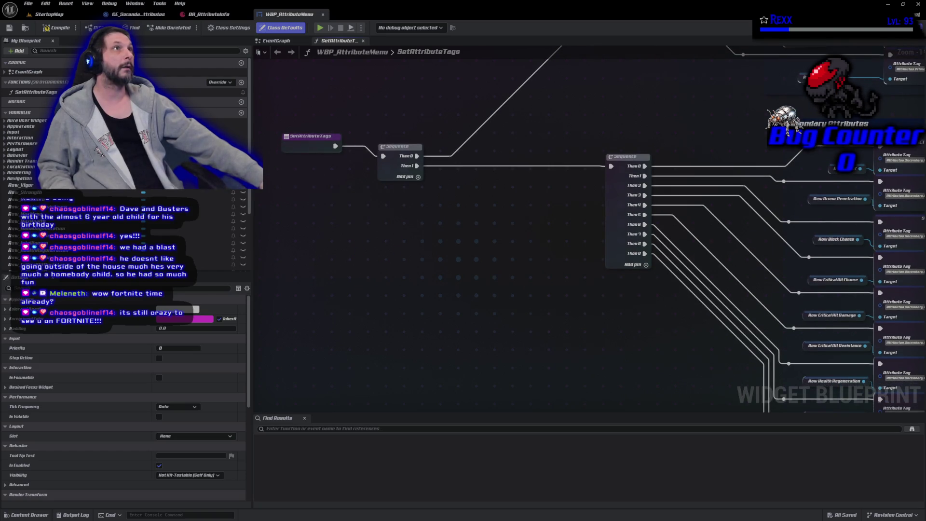
pyautogui.click(417, 176)
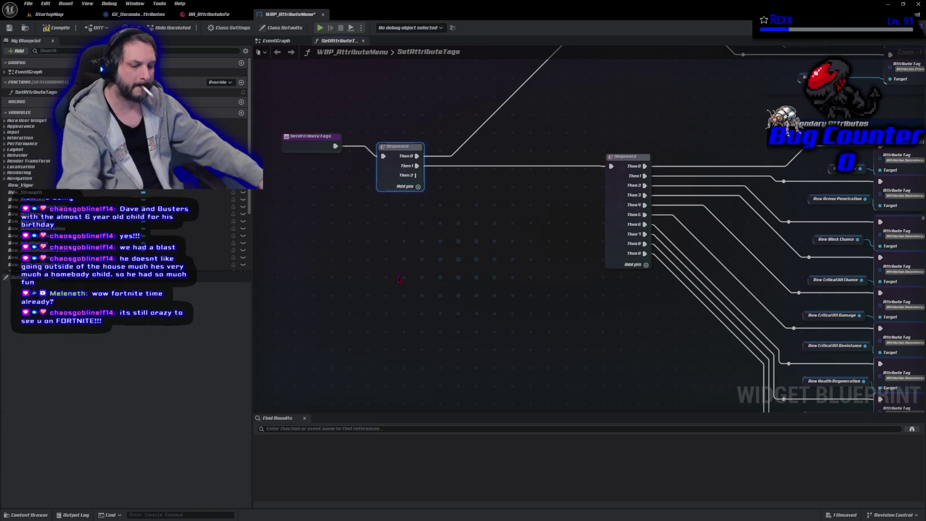
pyautogui.hotkey('ctrl', 'v')
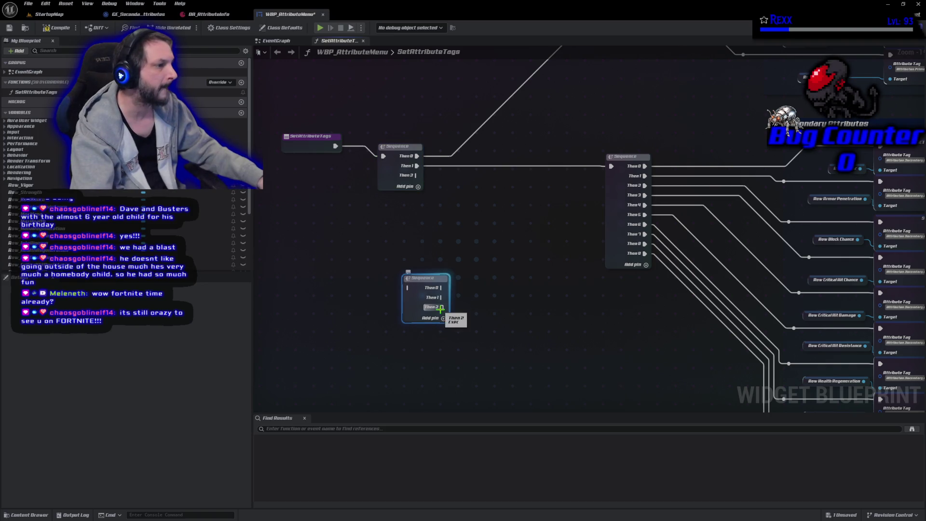
pyautogui.rightClick(440, 308)
pyautogui.click(458, 346)
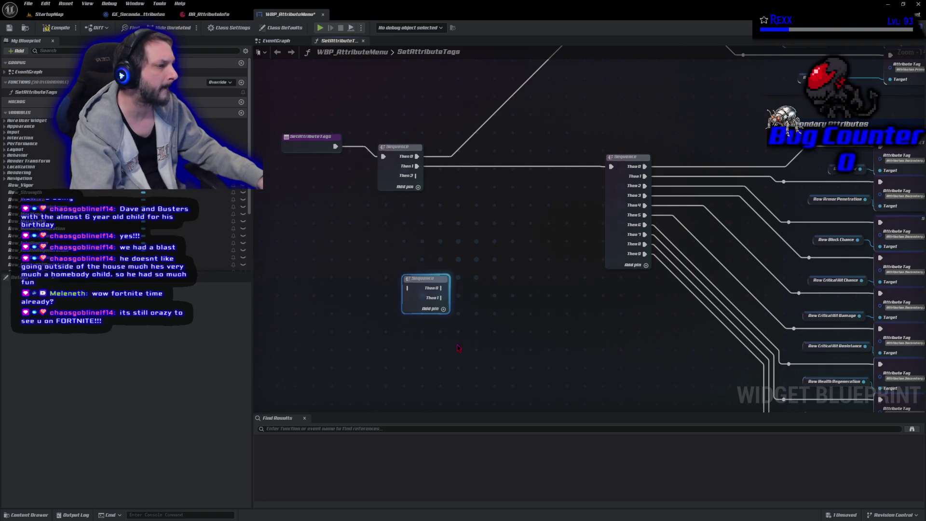
pyautogui.moveTo(416, 176); pyautogui.dragTo(408, 288)
pyautogui.scroll(-5, 363, 121)
pyautogui.moveTo(388, 193)
pyautogui.mouseDown()
pyautogui.moveTo(410, 336)
pyautogui.moveTo(472, 330)
pyautogui.mouseUp()
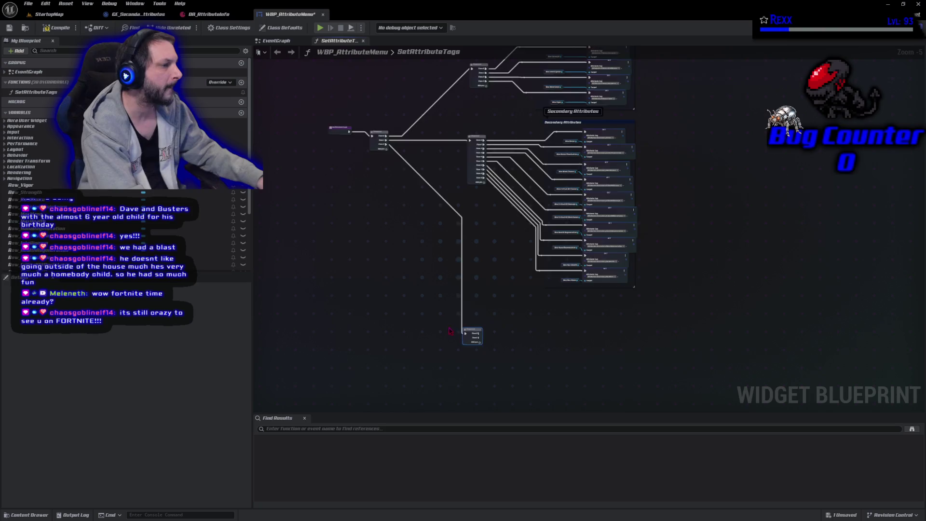
pyautogui.scroll(5, 449, 333)
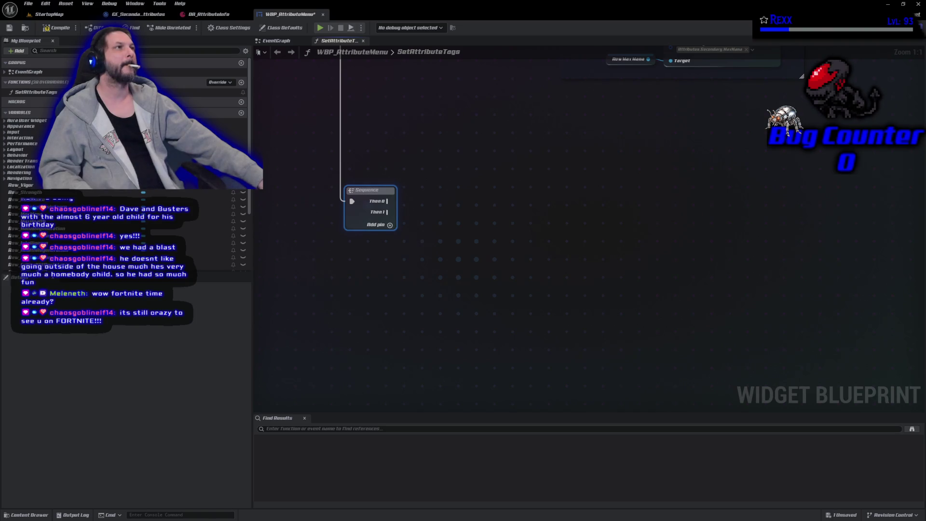
pyautogui.scroll(-2, 29, 144)
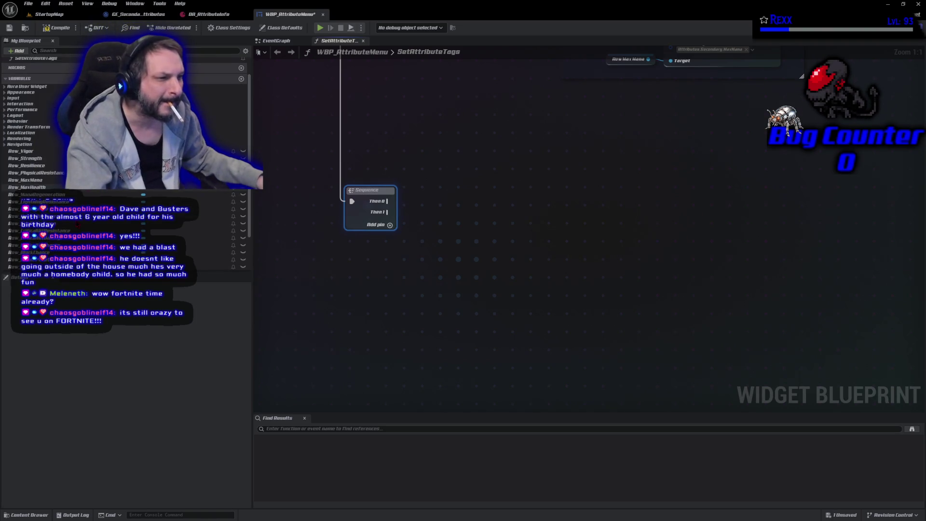
# - Place getters for Row_FireResistance, Row_LightningResistance, Row_ArcaneResistance and Row_PhysicalResistance in the graph
pyautogui.click(29, 223)
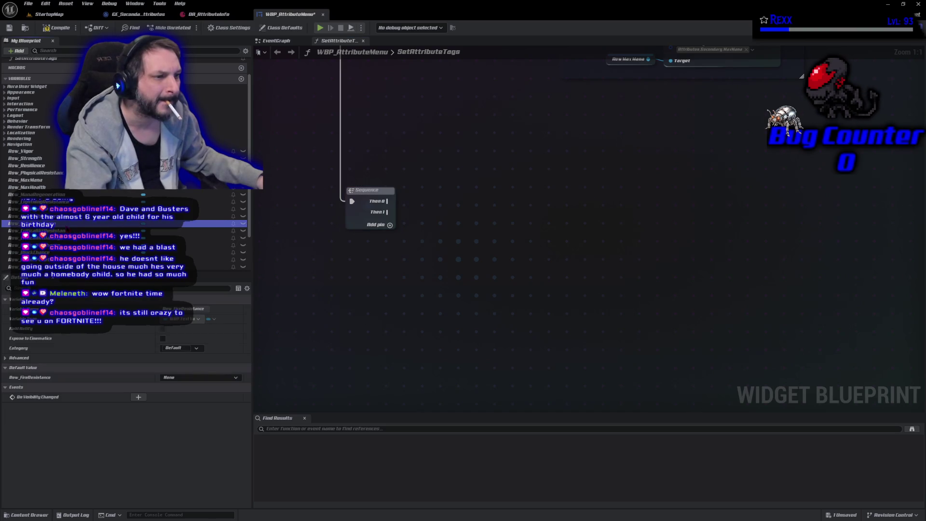
pyautogui.click(57, 173)
pyautogui.moveTo(29, 223); pyautogui.dragTo(439, 162)
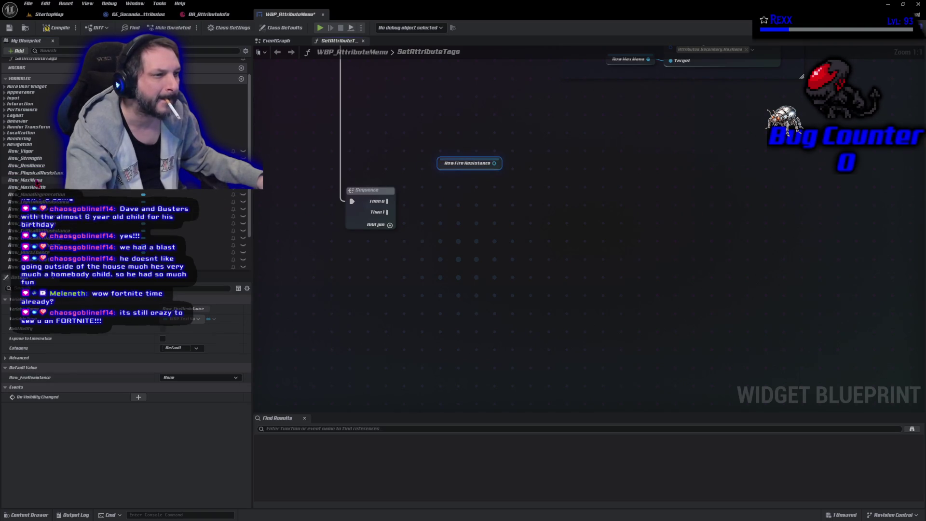
pyautogui.moveTo(53, 201); pyautogui.dragTo(461, 180)
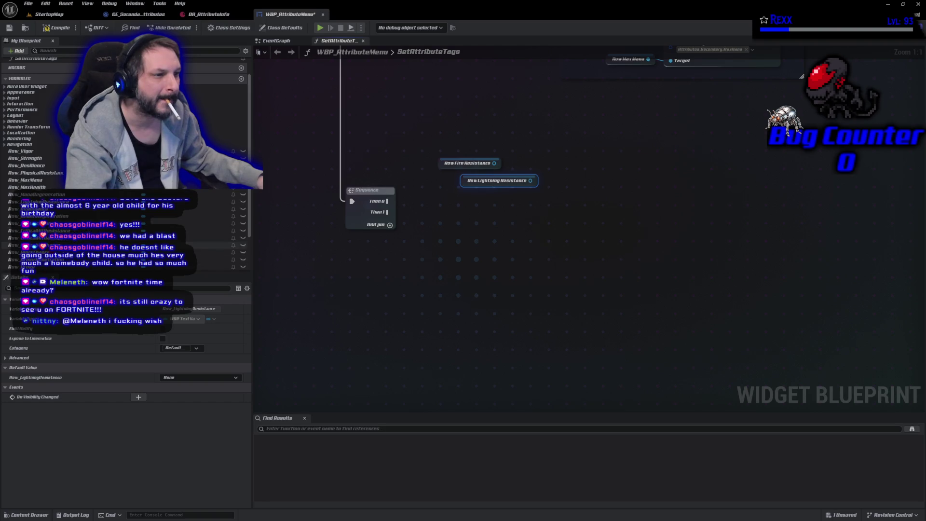
pyautogui.scroll(-1, 208, 235)
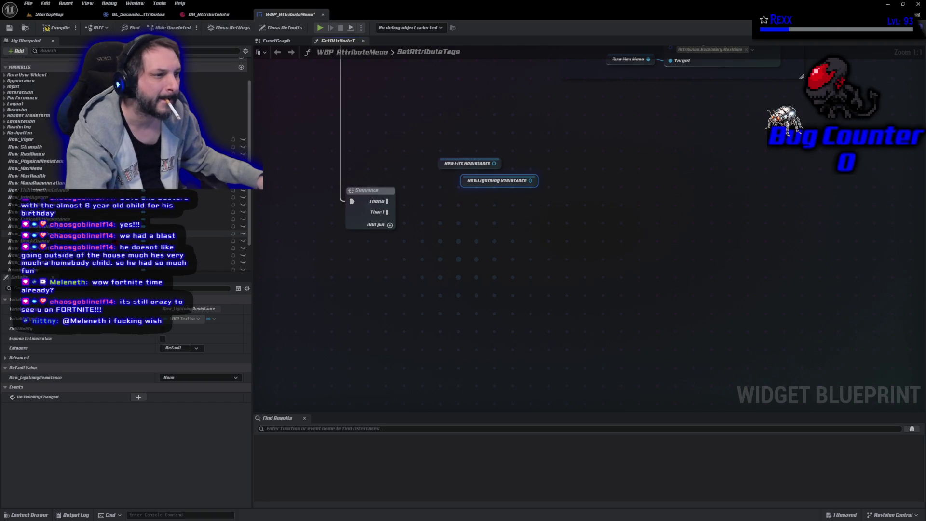
pyautogui.scroll(-1, 208, 235)
pyautogui.moveTo(203, 251)
pyautogui.mouseDown()
pyautogui.moveTo(414, 234)
pyautogui.moveTo(492, 204)
pyautogui.mouseUp()
pyautogui.moveTo(36, 149)
pyautogui.mouseDown()
pyautogui.moveTo(241, 193)
pyautogui.moveTo(480, 224)
pyautogui.mouseUp()
# - Bring the existing SET nodes into view and select the Max Mana SET node
pyautogui.moveTo(454, 281); pyautogui.dragTo(374, 316)
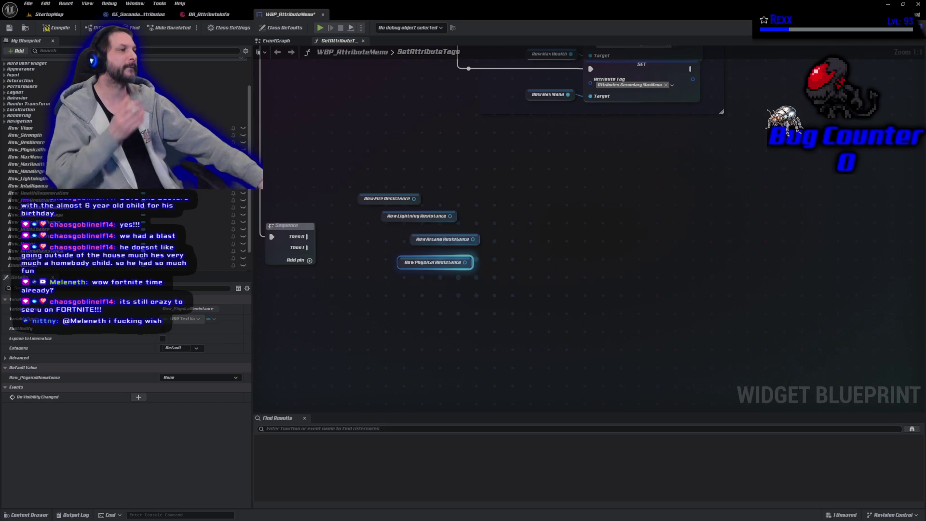
pyautogui.moveTo(623, 184); pyautogui.dragTo(655, 259)
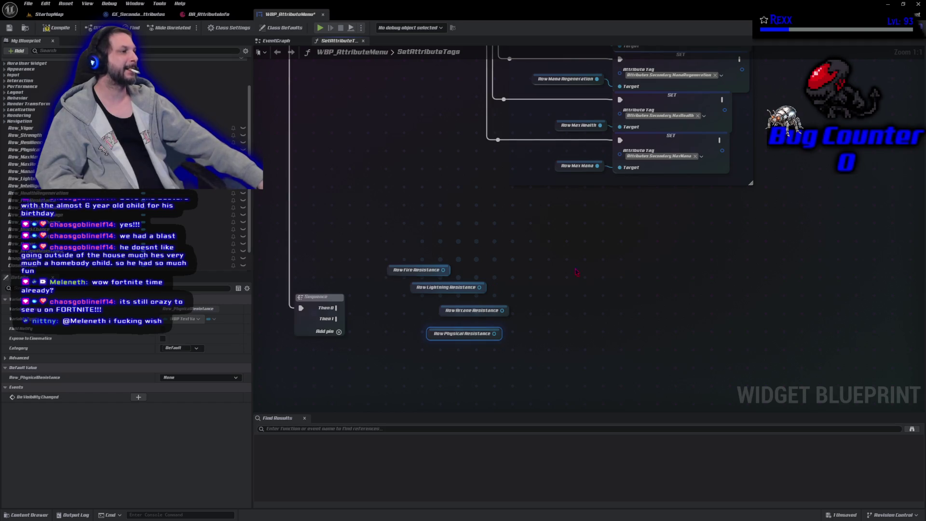
pyautogui.click(670, 170)
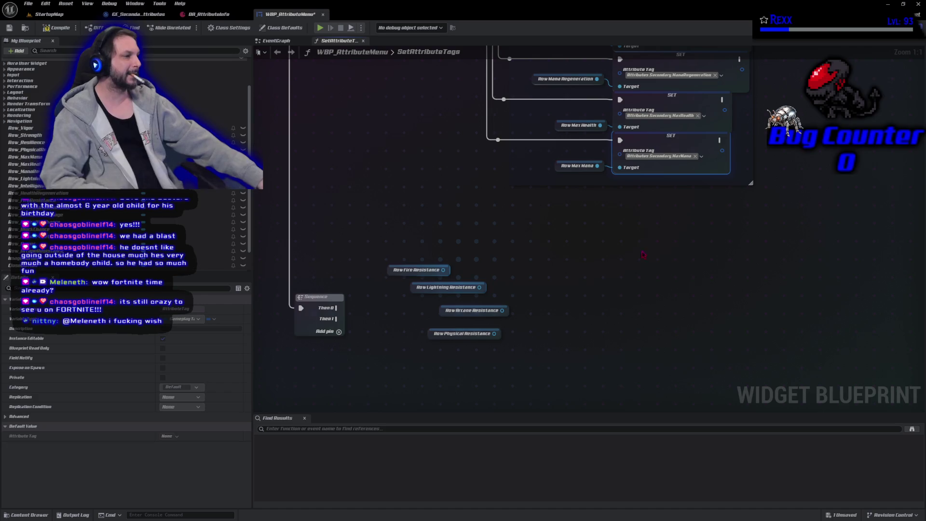
# - Paste copies of the SET node and wire Row Fire and Lightning Resistance into their Targets
pyautogui.hotkey('ctrl', 'v')
pyautogui.hotkey('ctrl', 'v')
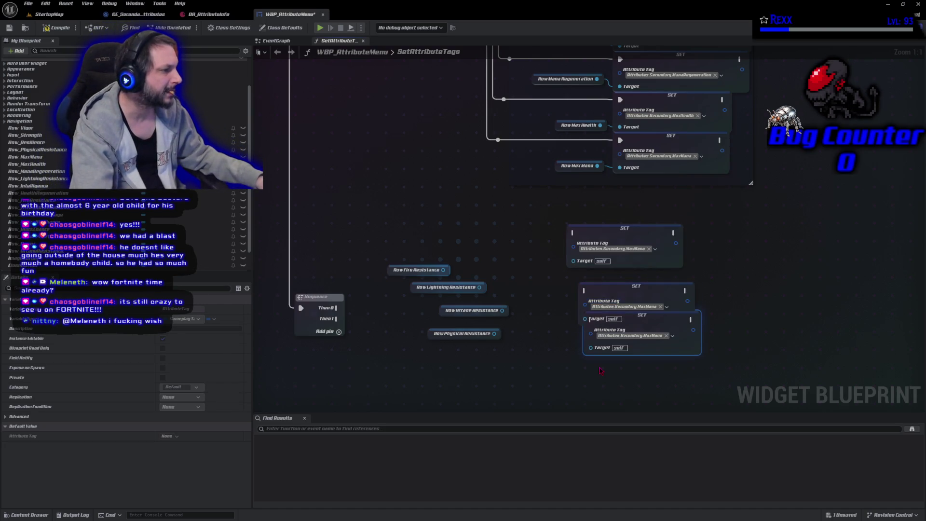
pyautogui.hotkey('ctrl', 'v')
pyautogui.hotkey('ctrl', 'v')
pyautogui.moveTo(600, 392); pyautogui.dragTo(600, 369)
pyautogui.moveTo(450, 269)
pyautogui.mouseDown()
pyautogui.moveTo(550, 288)
pyautogui.moveTo(535, 269)
pyautogui.moveTo(576, 270)
pyautogui.moveTo(574, 261)
pyautogui.mouseUp()
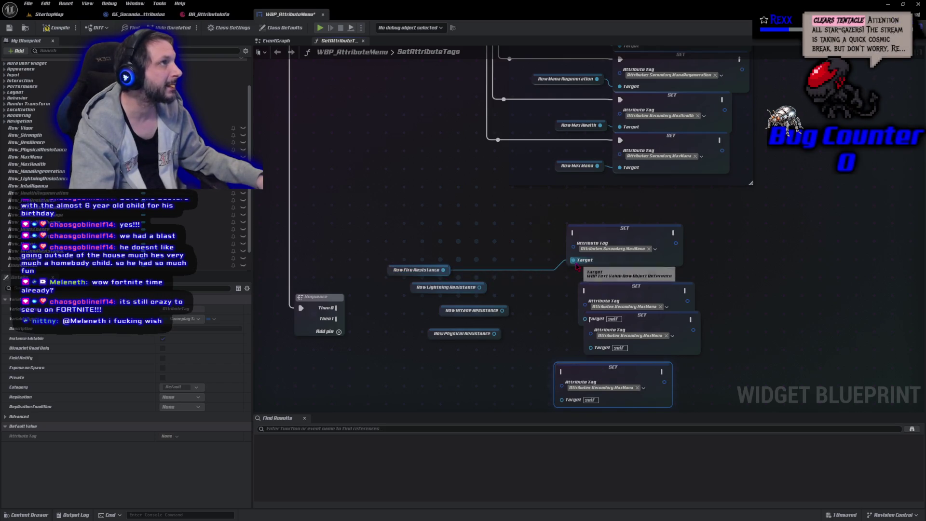
pyautogui.moveTo(478, 287); pyautogui.dragTo(585, 318)
pyautogui.moveTo(619, 283); pyautogui.dragTo(601, 276)
# - Assign the resistance attribute tags on the SET nodes, then compile and save WBP_AttributeMenu
pyautogui.click(598, 382)
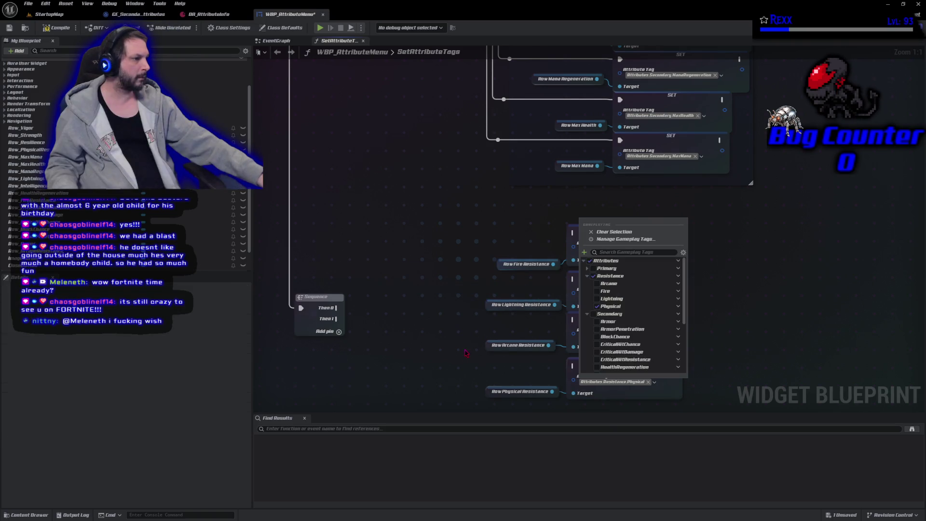
pyautogui.click(424, 240)
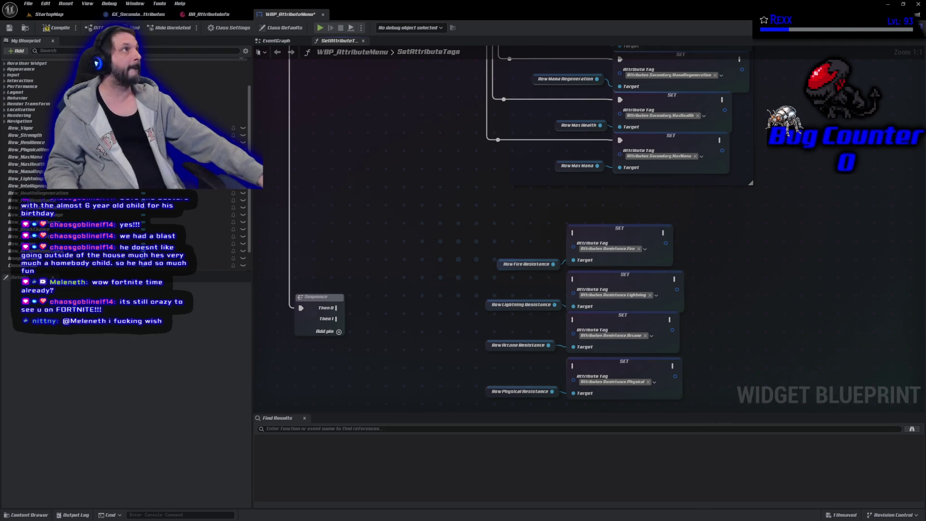
pyautogui.click(67, 29)
pyautogui.hotkey('ctrl', 's')
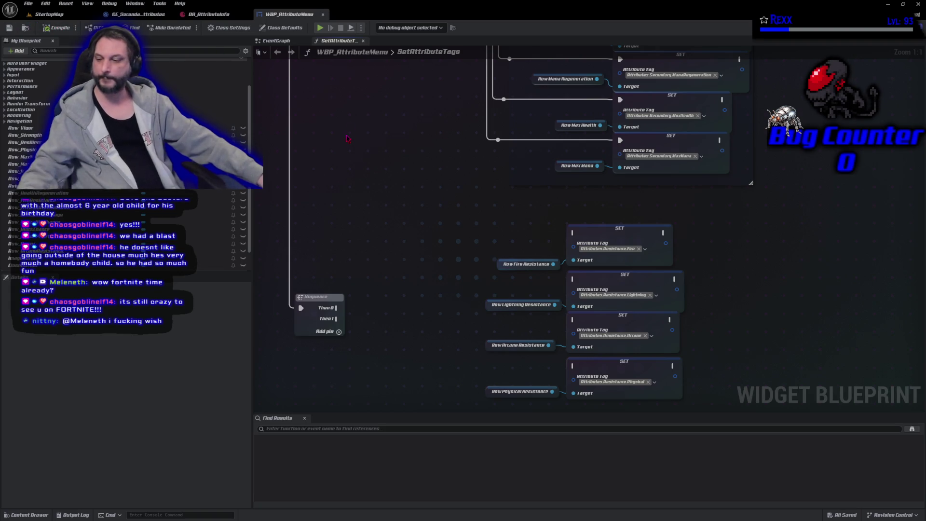
# - Give the Sequence four outputs wired to the Fire, Lightning, Arcane and Physical SET nodes in order
pyautogui.scroll(-3, 418, 261)
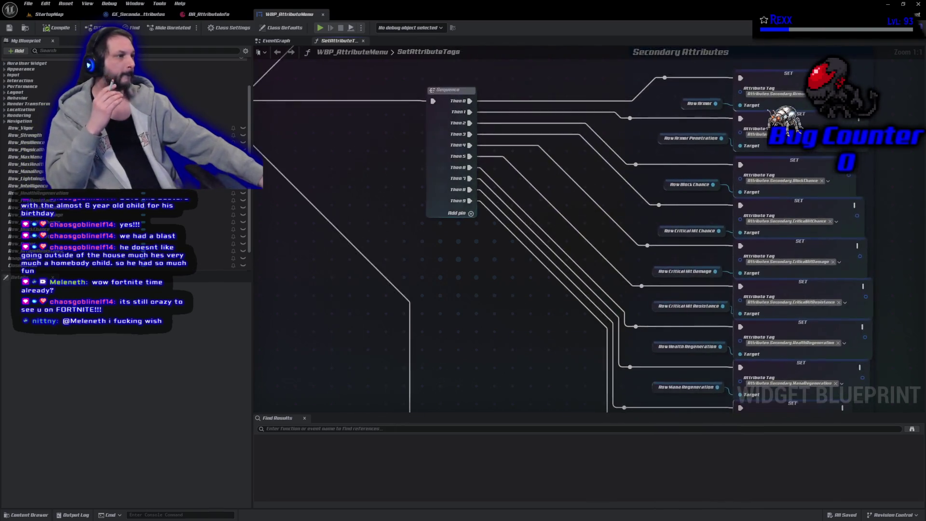
pyautogui.scroll(3, 343, 68)
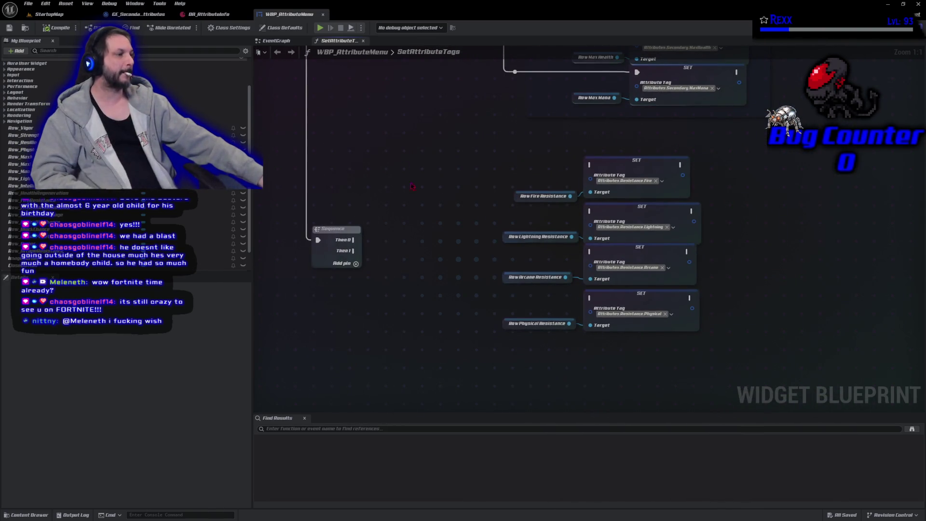
pyautogui.click(355, 264)
pyautogui.click(356, 275)
pyautogui.moveTo(353, 240)
pyautogui.mouseDown()
pyautogui.moveTo(371, 246)
pyautogui.moveTo(590, 166)
pyautogui.mouseUp()
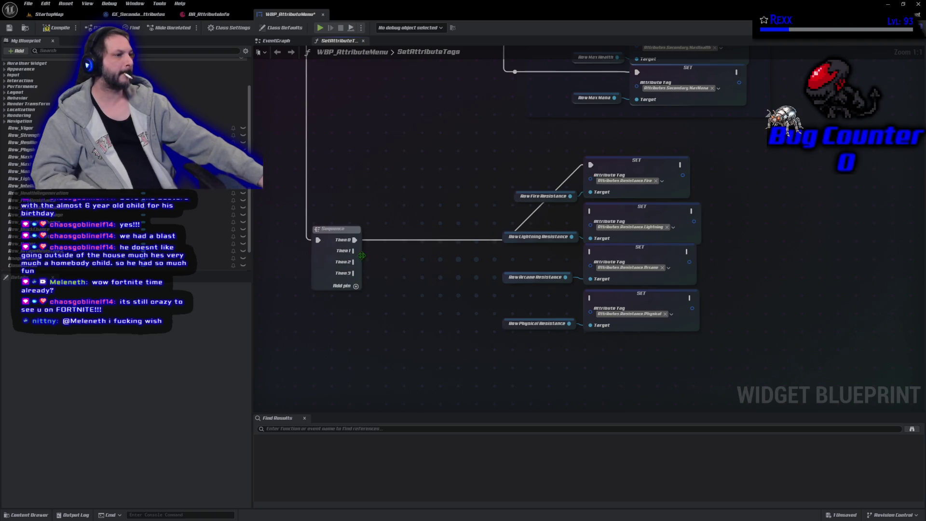
pyautogui.moveTo(355, 251)
pyautogui.mouseDown()
pyautogui.moveTo(543, 202)
pyautogui.moveTo(590, 210)
pyautogui.mouseUp()
pyautogui.moveTo(353, 261)
pyautogui.mouseDown()
pyautogui.moveTo(554, 273)
pyautogui.moveTo(590, 251)
pyautogui.mouseUp()
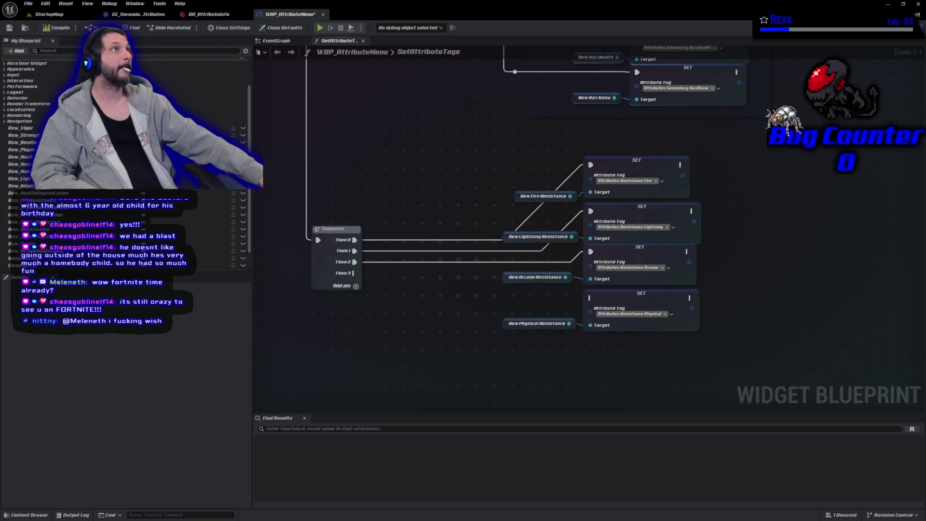
pyautogui.moveTo(353, 273)
pyautogui.mouseDown()
pyautogui.moveTo(409, 295)
pyautogui.moveTo(589, 298)
pyautogui.mouseUp()
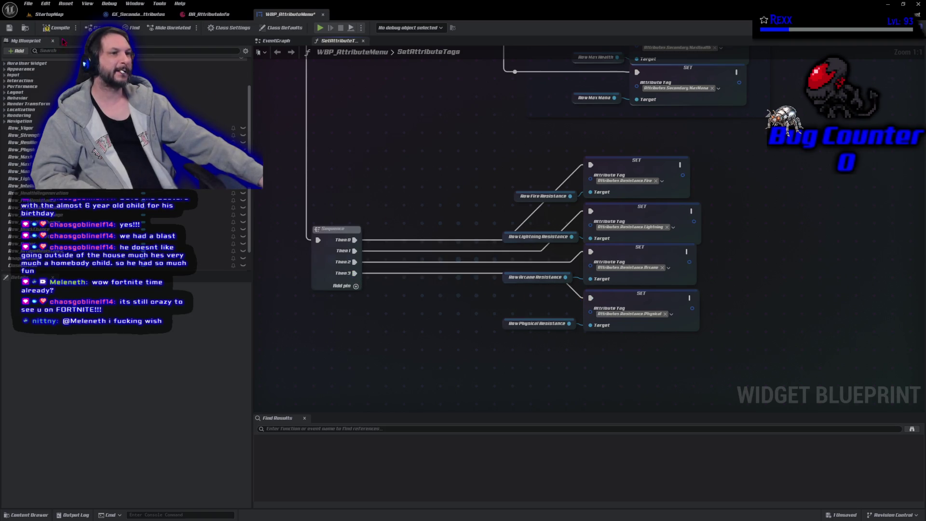
pyautogui.click(28, 3)
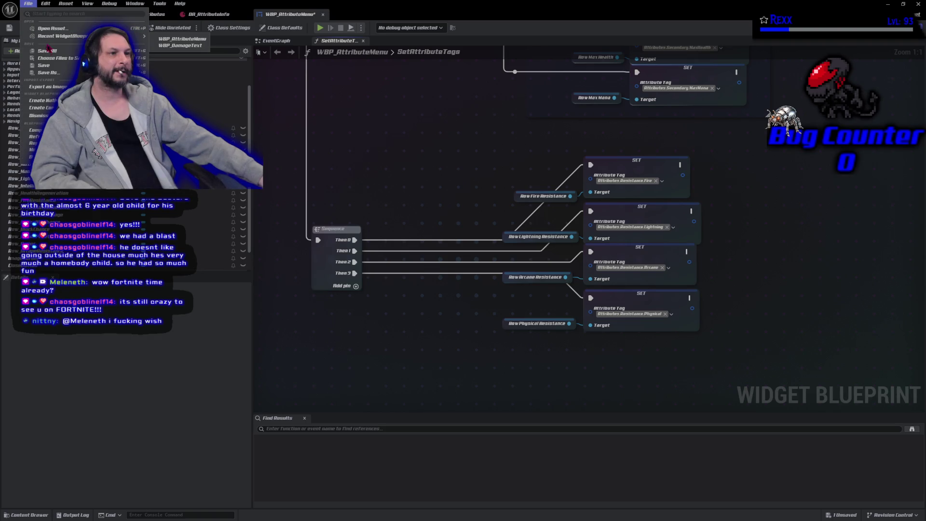
# - Save all assets, then marquee-select the Primary Attributes nodes in SetAttributeTags
pyautogui.click(50, 51)
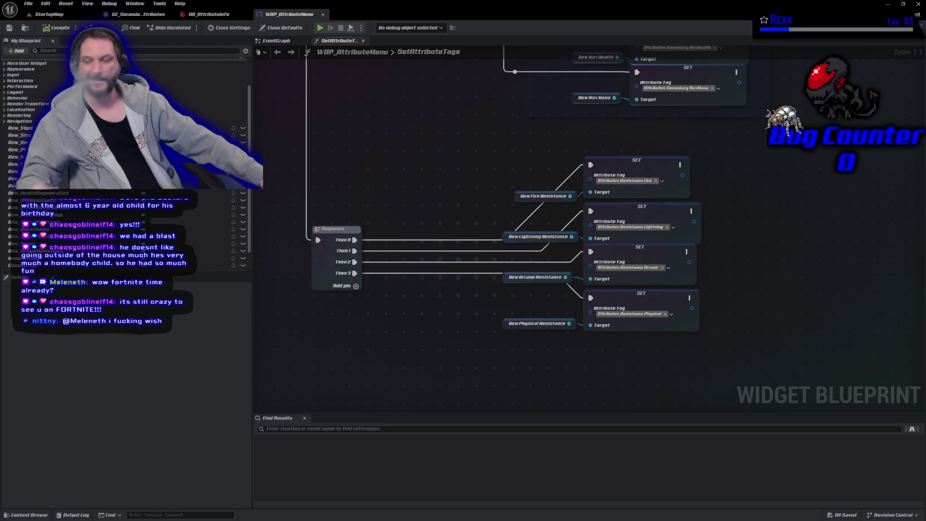
pyautogui.moveTo(384, 89)
pyautogui.mouseDown()
pyautogui.moveTo(516, 246)
pyautogui.moveTo(482, 241)
pyautogui.moveTo(446, 212)
pyautogui.mouseUp()
pyautogui.scroll(-5, 516, 247)
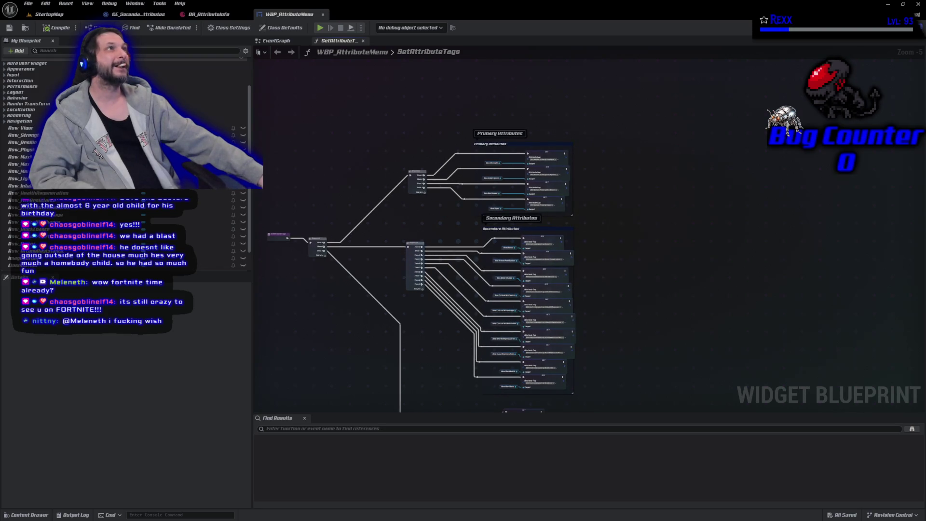
pyautogui.moveTo(393, 89)
pyautogui.mouseDown()
pyautogui.moveTo(574, 163)
pyautogui.moveTo(615, 224)
pyautogui.moveTo(738, 309)
pyautogui.mouseUp()
pyautogui.scroll(3, 616, 223)
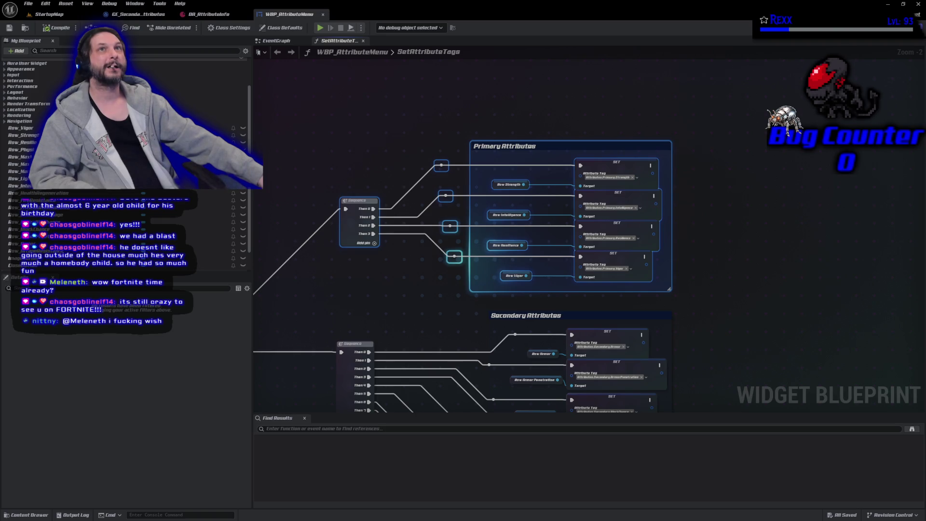
# - Collapse the selected Primary Attributes nodes into a function named SetPrimaryAttributeTags
pyautogui.rightClick(568, 147)
pyautogui.click(627, 242)
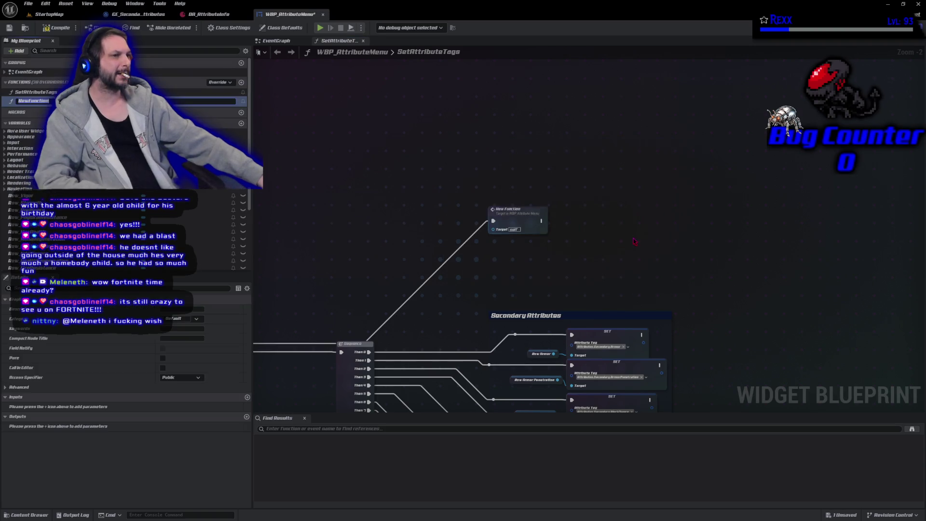
pyautogui.write('SetPrimaryAtt')
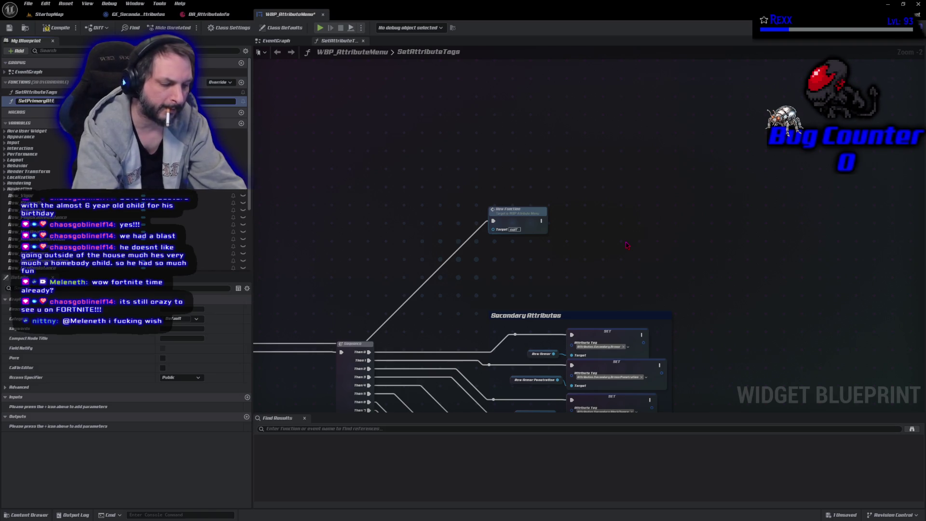
pyautogui.write('uteTags')
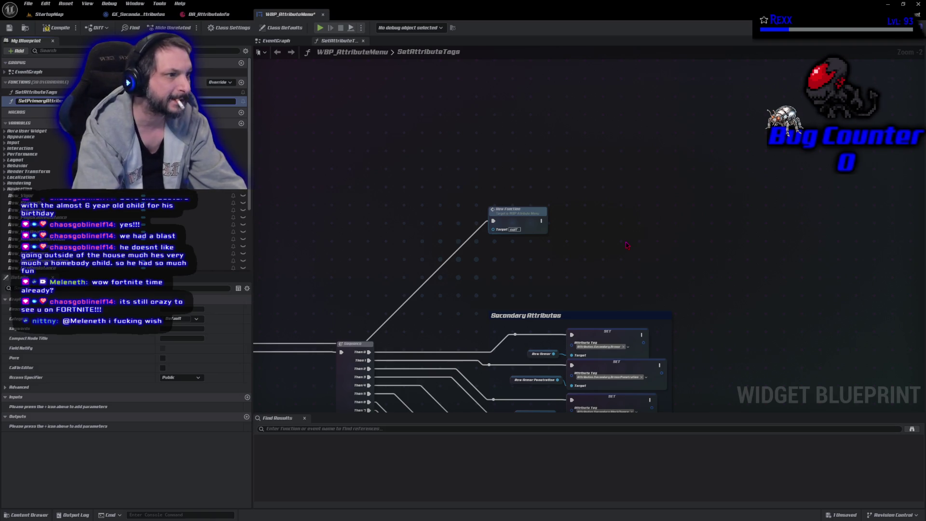
pyautogui.press('Return')
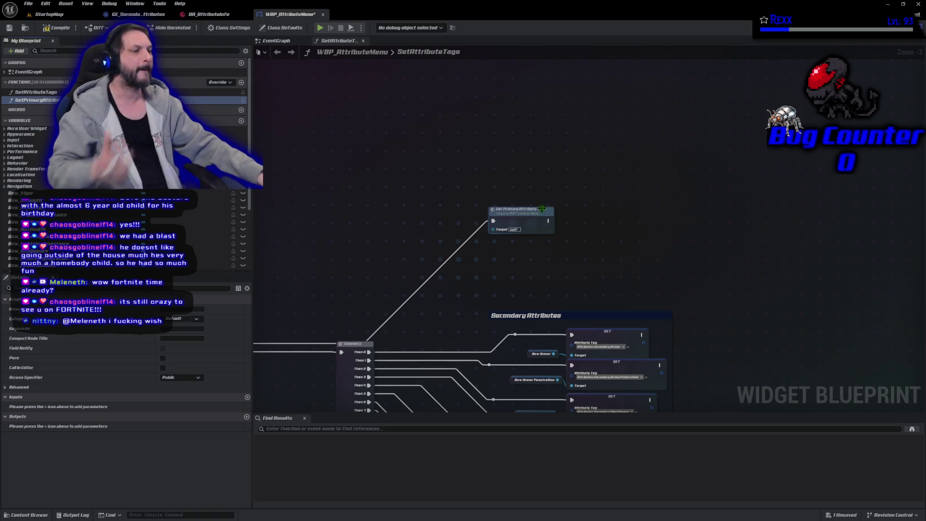
# - Save the blueprint, place the new call beside the first Sequence, and select the Secondary Attributes nodes
pyautogui.click(28, 4)
pyautogui.press('Escape')
pyautogui.click(518, 346)
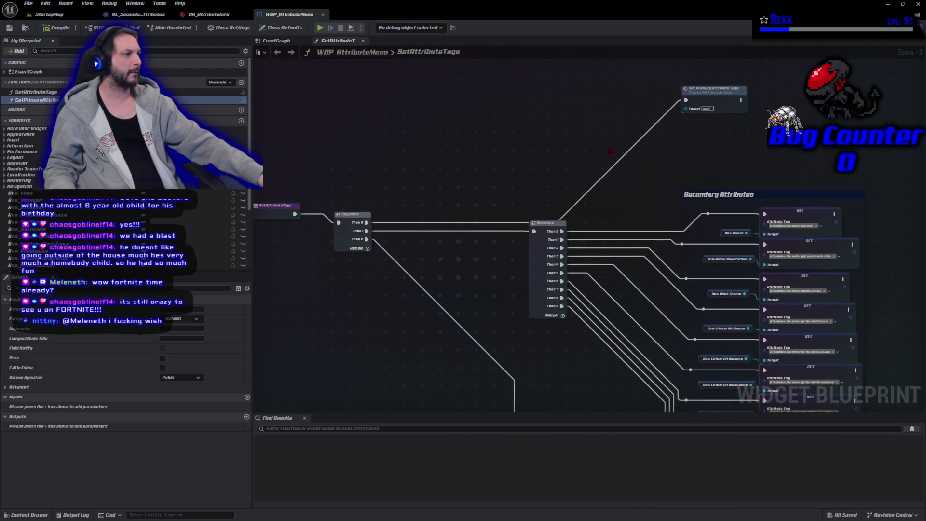
pyautogui.moveTo(718, 110)
pyautogui.mouseDown()
pyautogui.moveTo(434, 128)
pyautogui.moveTo(433, 161)
pyautogui.mouseUp()
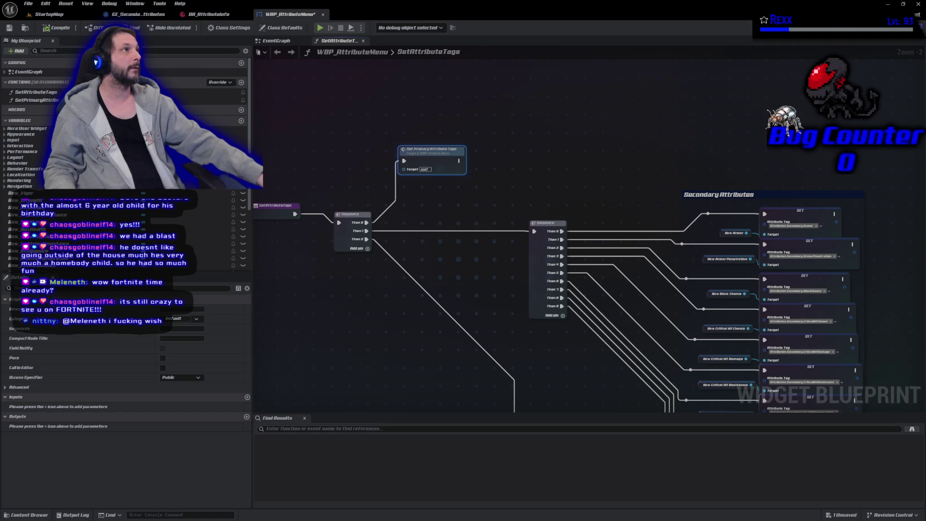
pyautogui.scroll(-3, 482, 115)
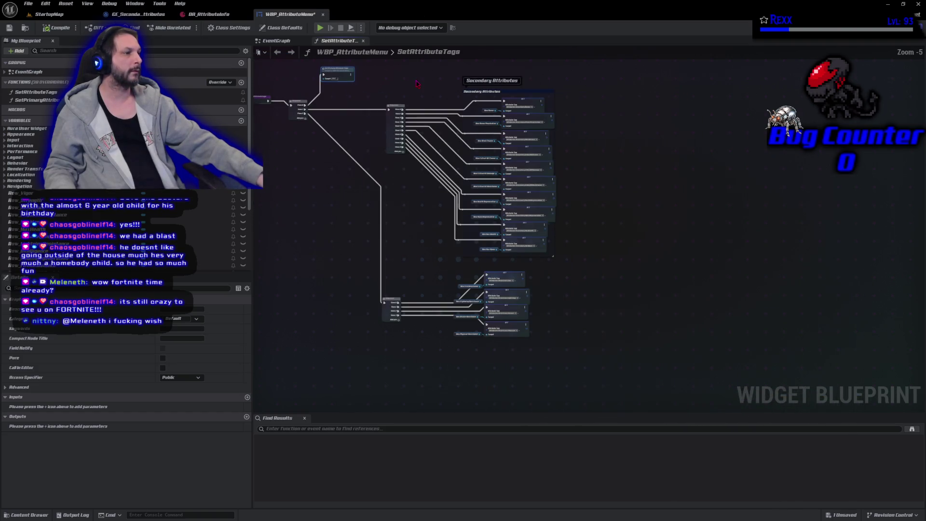
pyautogui.moveTo(382, 77)
pyautogui.mouseDown()
pyautogui.moveTo(583, 223)
pyautogui.moveTo(615, 266)
pyautogui.mouseUp()
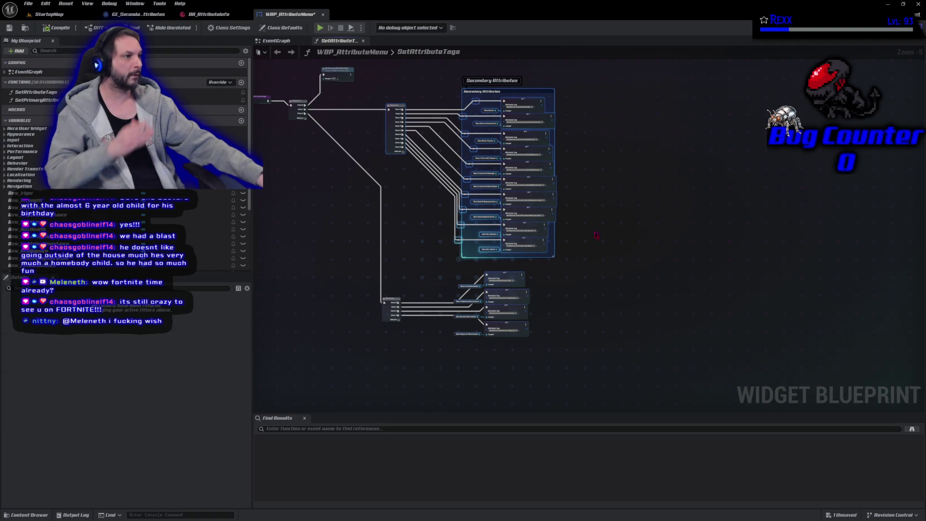
# - Collapse the selected Secondary Attributes nodes into a function named SetSecondaryAttributeTags
pyautogui.rightClick(535, 91)
pyautogui.click(589, 181)
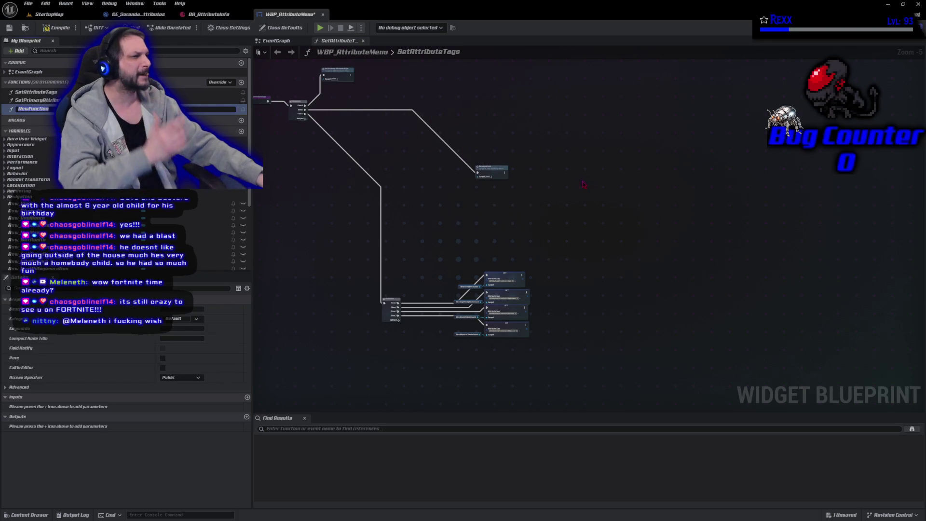
pyautogui.write('SetSecondaryAtt')
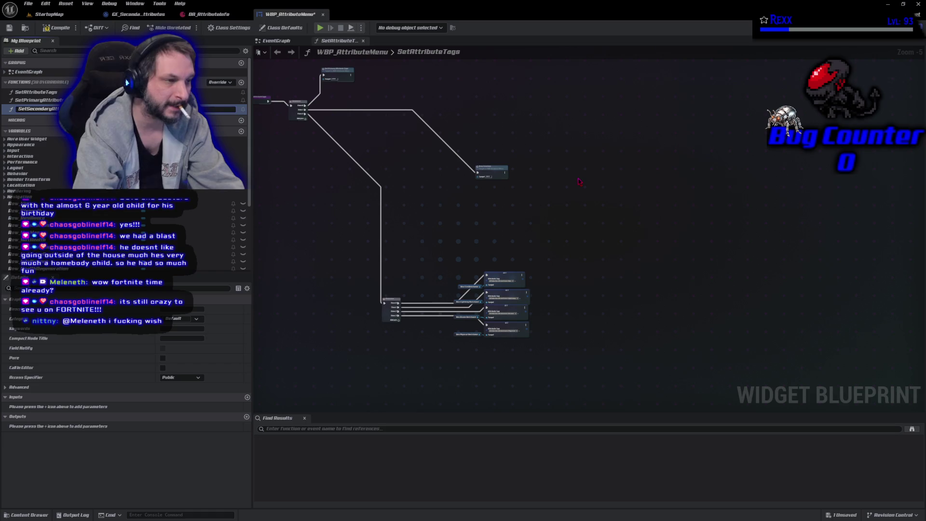
pyautogui.press('Return')
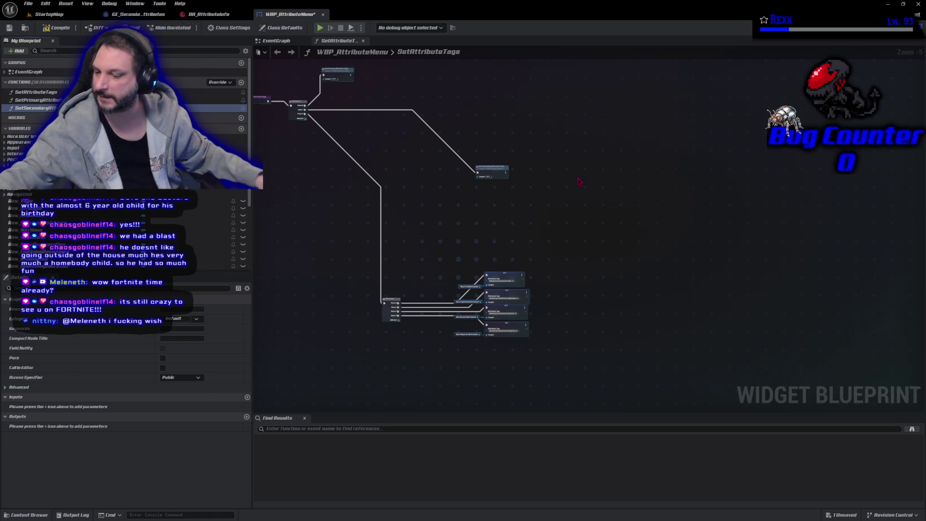
# - Compile the widget blueprint and save all changes
pyautogui.click(50, 25)
pyautogui.click(28, 4)
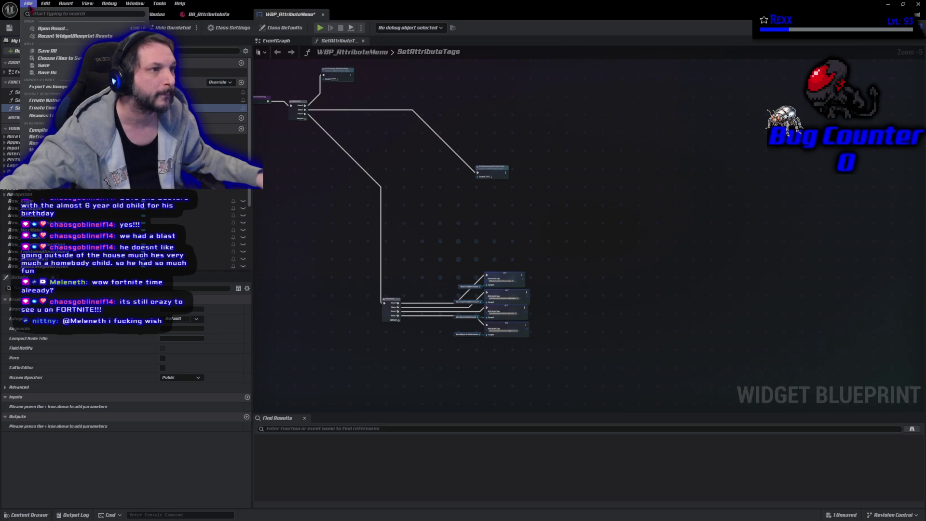
pyautogui.click(53, 52)
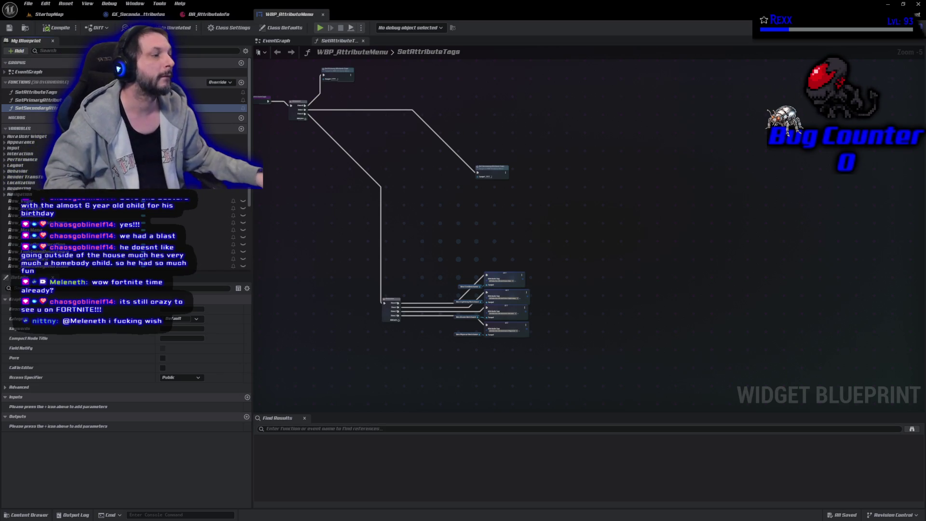
# - Place the Set Secondary Attribute Tags call beside the reroute, lower the Primary call, and select the resistance nodes
pyautogui.moveTo(486, 169); pyautogui.dragTo(339, 110)
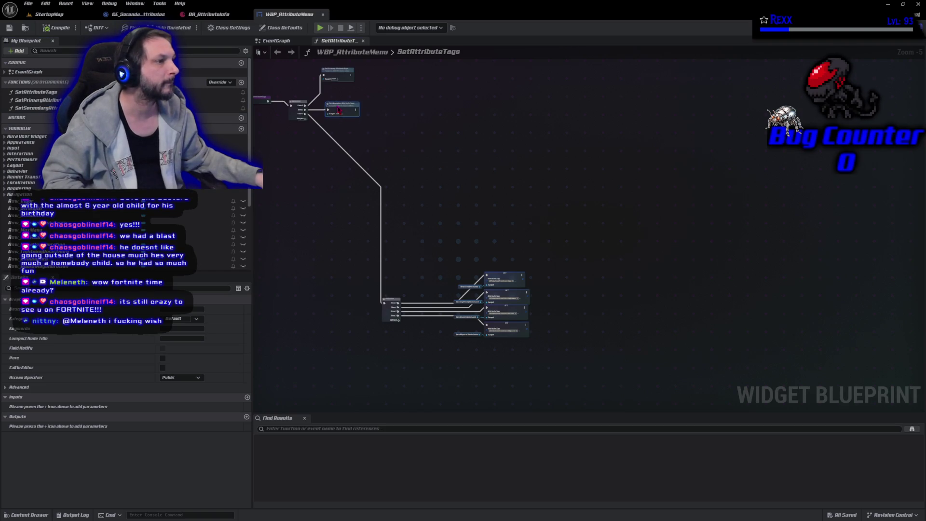
pyautogui.moveTo(336, 72); pyautogui.dragTo(345, 89)
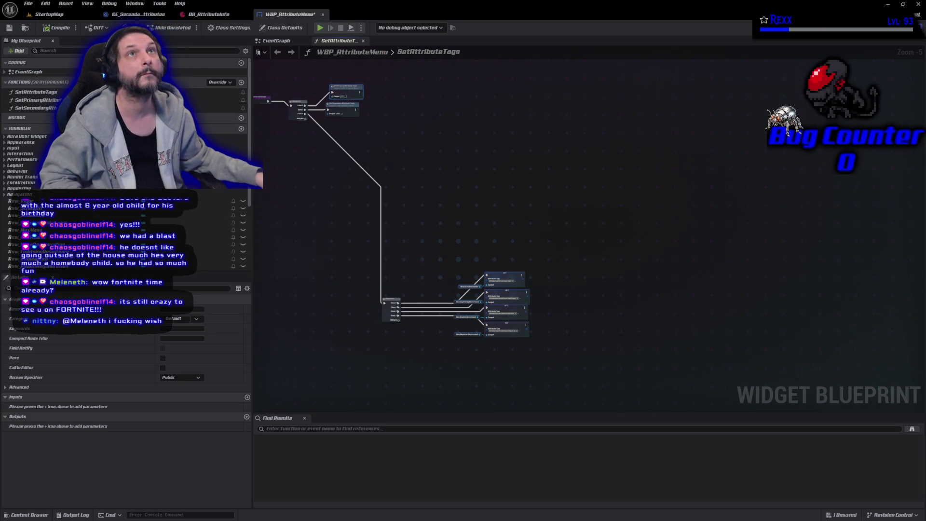
pyautogui.moveTo(332, 230); pyautogui.dragTo(548, 384)
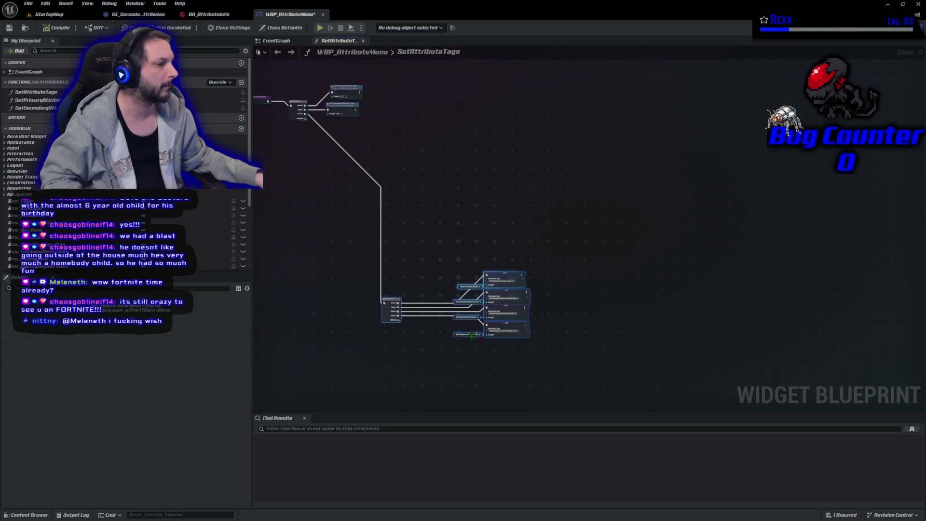
# - Collapse the selected resistance nodes into a function named SetResistanceAttributeTags
pyautogui.rightClick(389, 316)
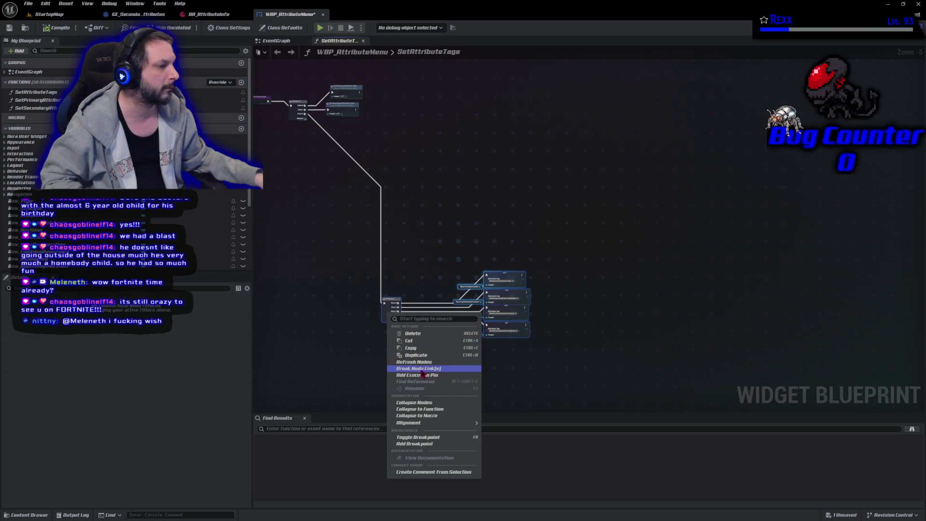
pyautogui.click(430, 410)
pyautogui.write('SetResistance')
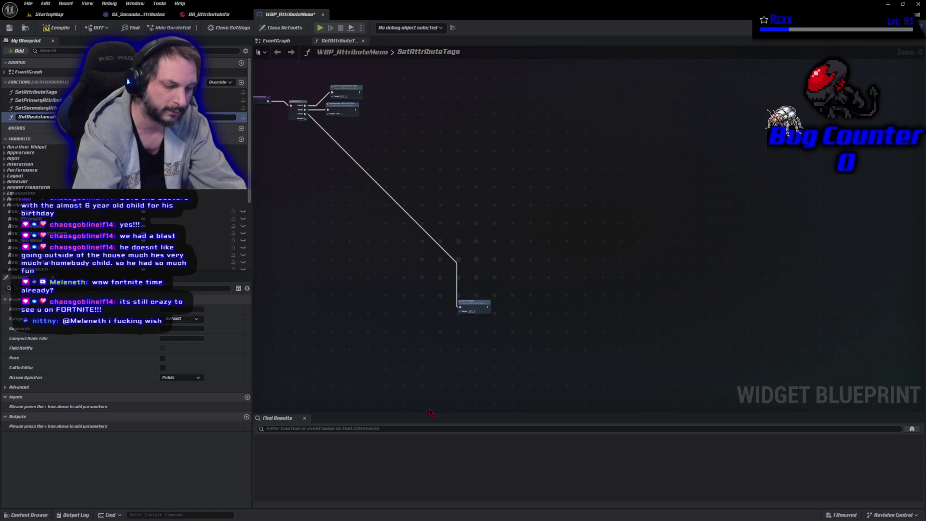
pyautogui.press('Return')
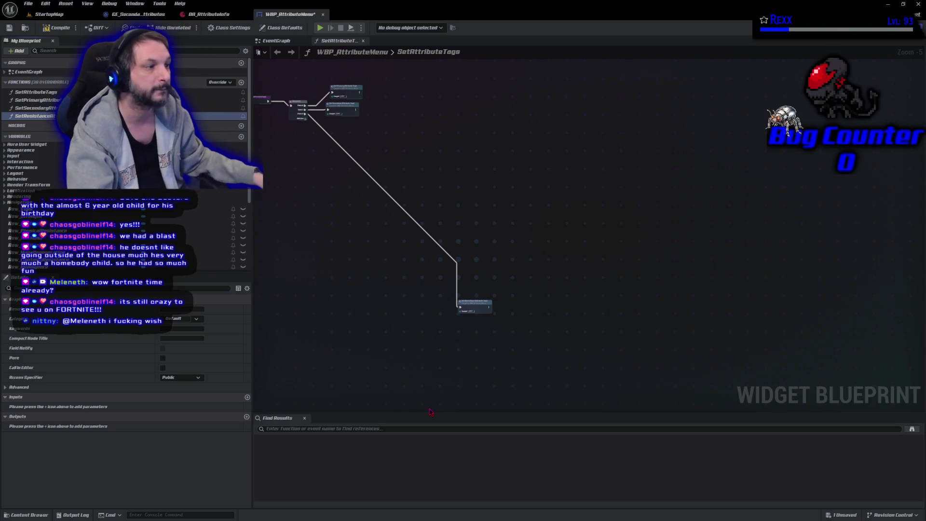
# - Align the Resistance and Primary attribute tag calls beside the Sequence node
pyautogui.click(474, 309)
pyautogui.moveTo(475, 309)
pyautogui.mouseDown()
pyautogui.moveTo(349, 136)
pyautogui.moveTo(352, 165)
pyautogui.mouseUp()
pyautogui.scroll(4, 408, 209)
pyautogui.moveTo(540, 217); pyautogui.dragTo(523, 201)
pyautogui.moveTo(526, 145); pyautogui.dragTo(516, 145)
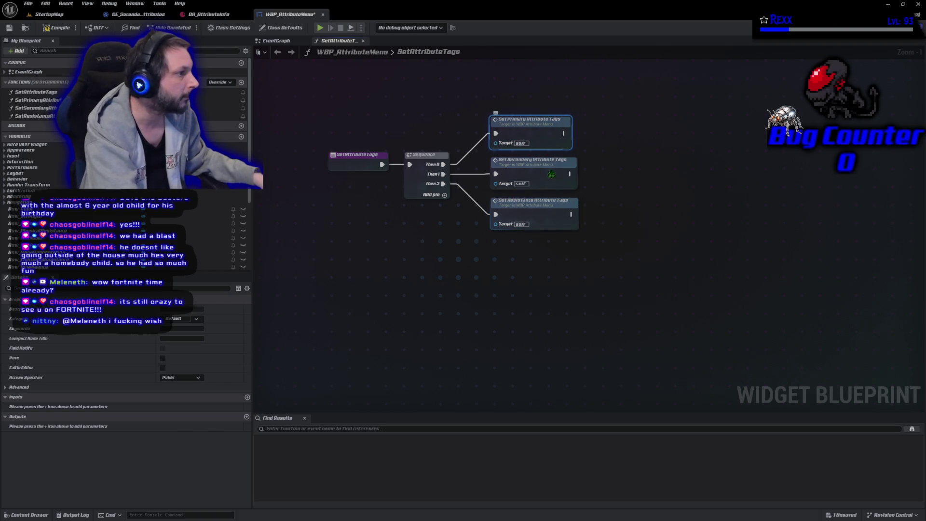
pyautogui.click(578, 265)
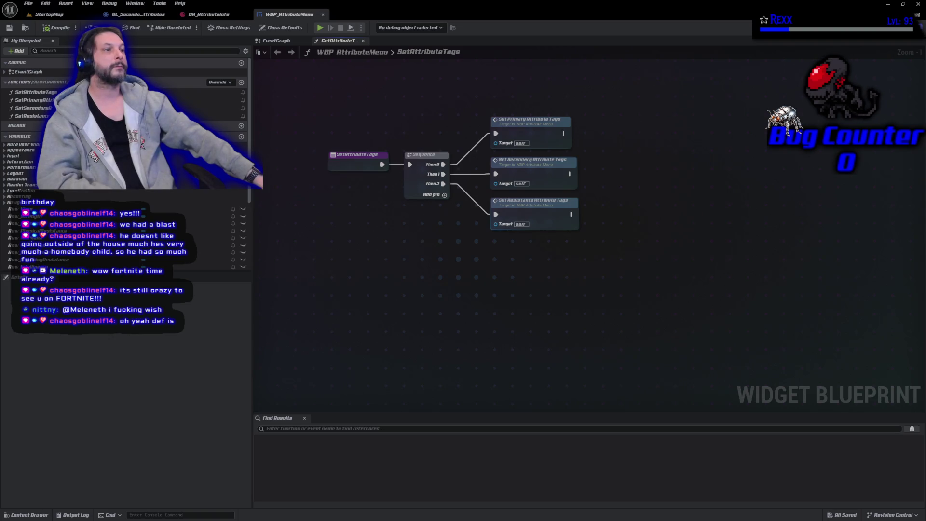
# - In DA_AttributeInfo, inspect the MaxMana entry at Index [13]
pyautogui.click(208, 14)
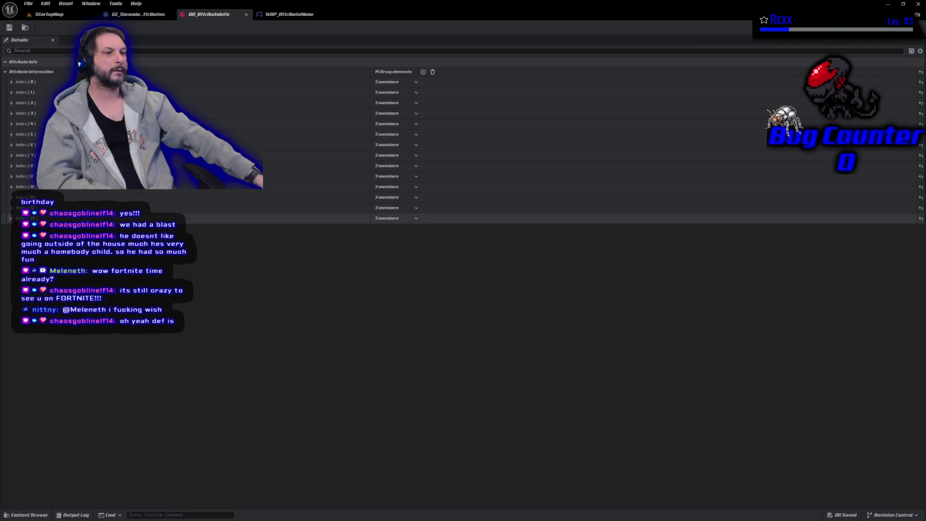
pyautogui.click(11, 218)
pyautogui.click(11, 217)
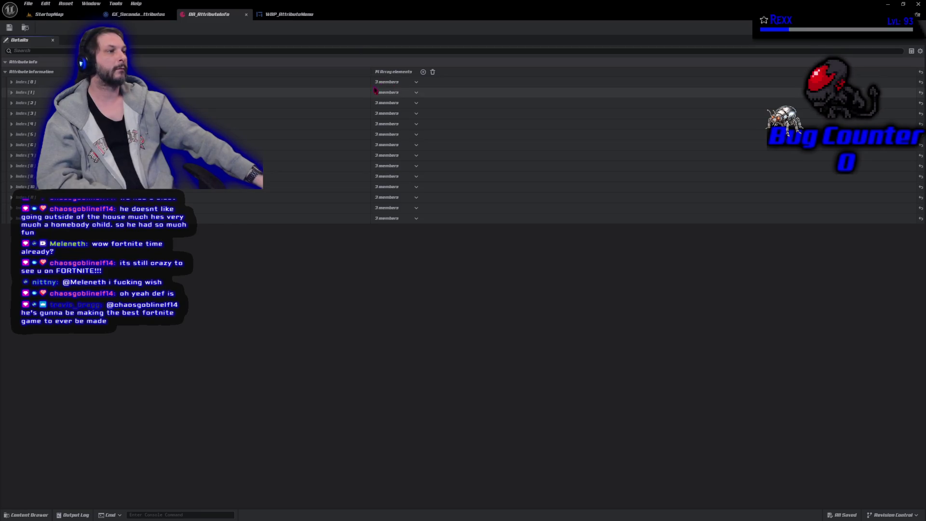
# - Add four new elements to the attribute array and expand each one's fields
pyautogui.click(424, 73)
pyautogui.click(424, 73)
pyautogui.click(424, 72)
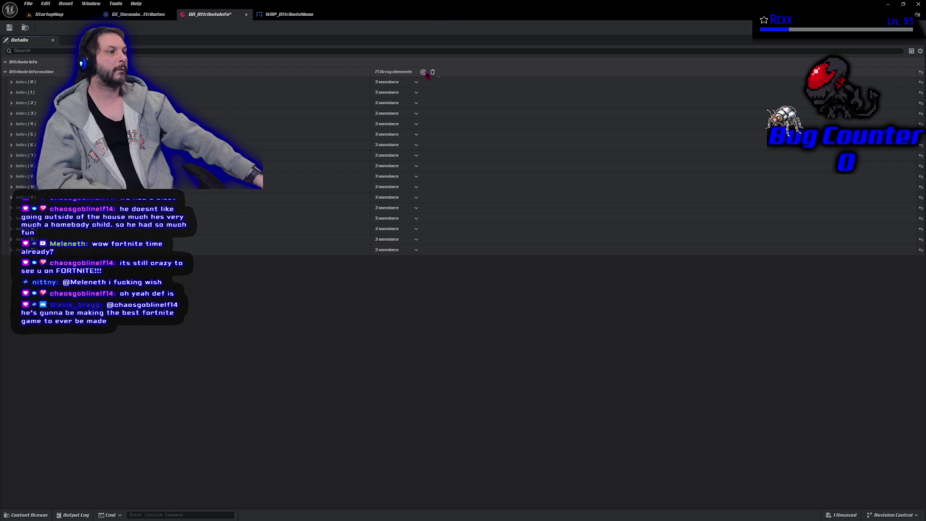
pyautogui.click(424, 72)
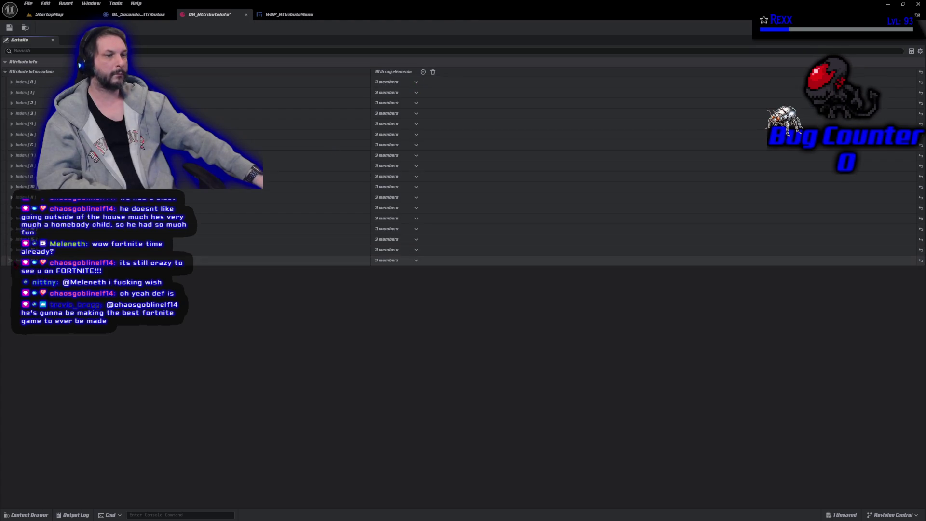
pyautogui.click(10, 260)
pyautogui.click(10, 249)
pyautogui.click(11, 239)
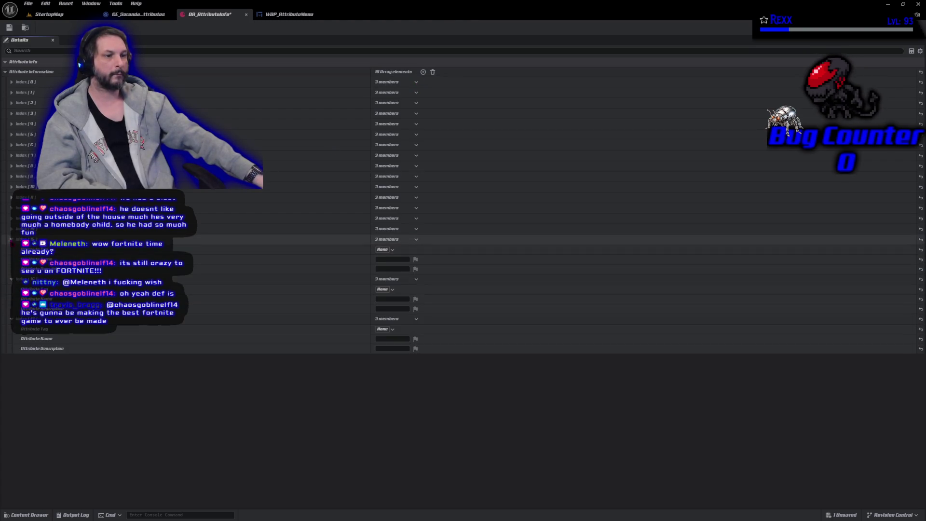
pyautogui.click(10, 229)
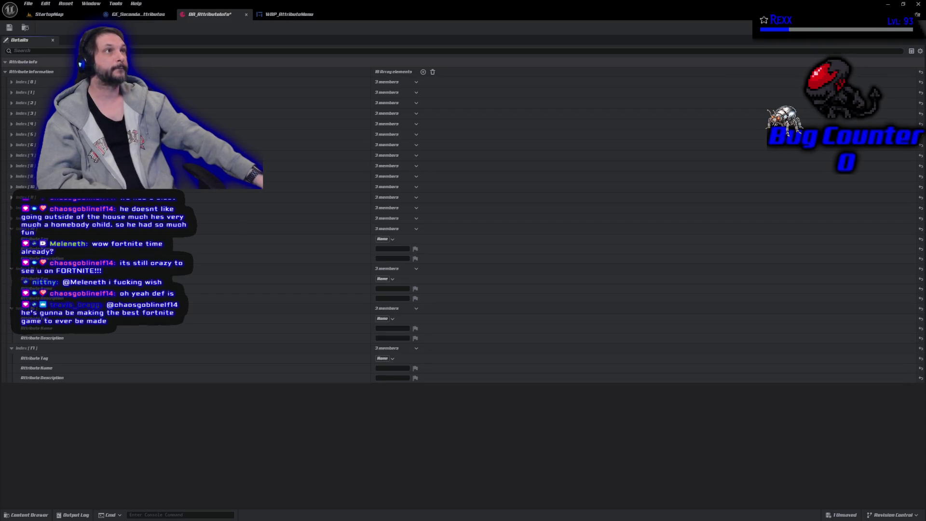
# - Tag the first two new entries Attributes.Resistance.Fire and Attributes.Resistance.Lightning
pyautogui.click(384, 239)
pyautogui.click(380, 286)
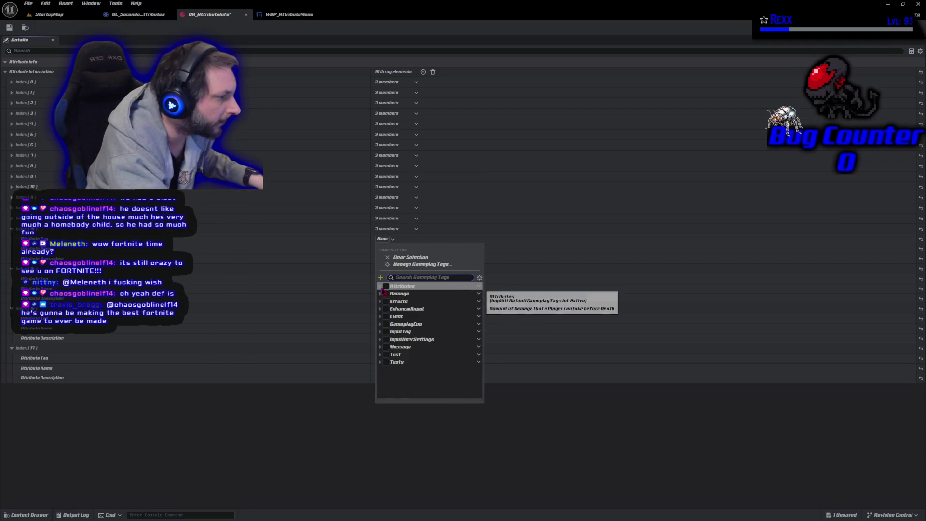
pyautogui.click(383, 301)
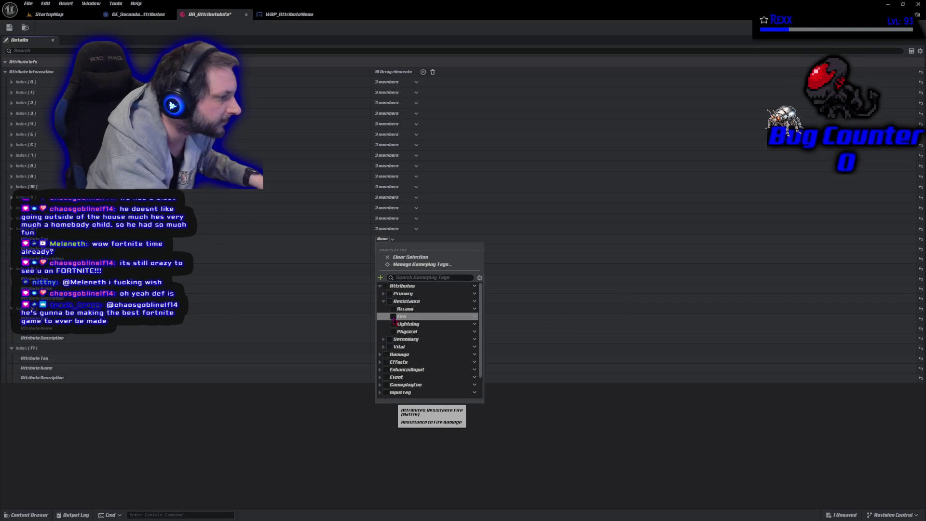
pyautogui.click(393, 316)
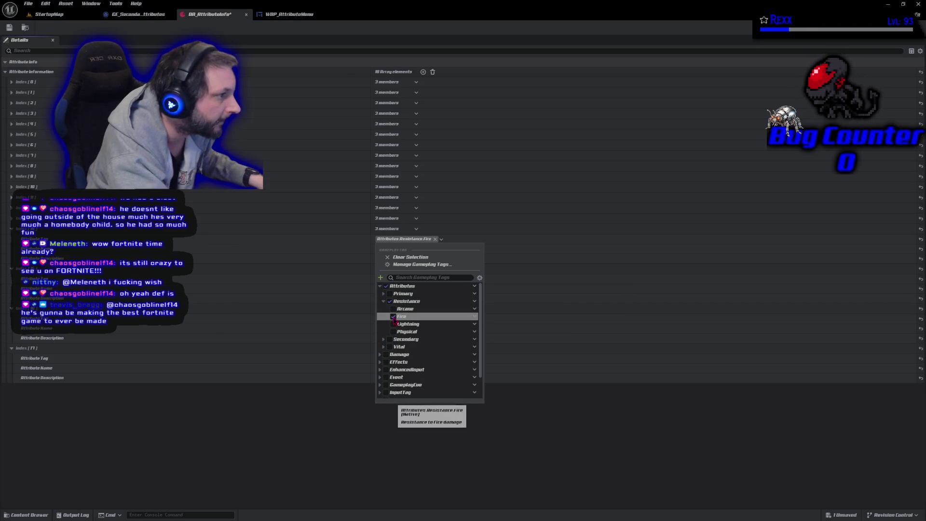
pyautogui.click(350, 447)
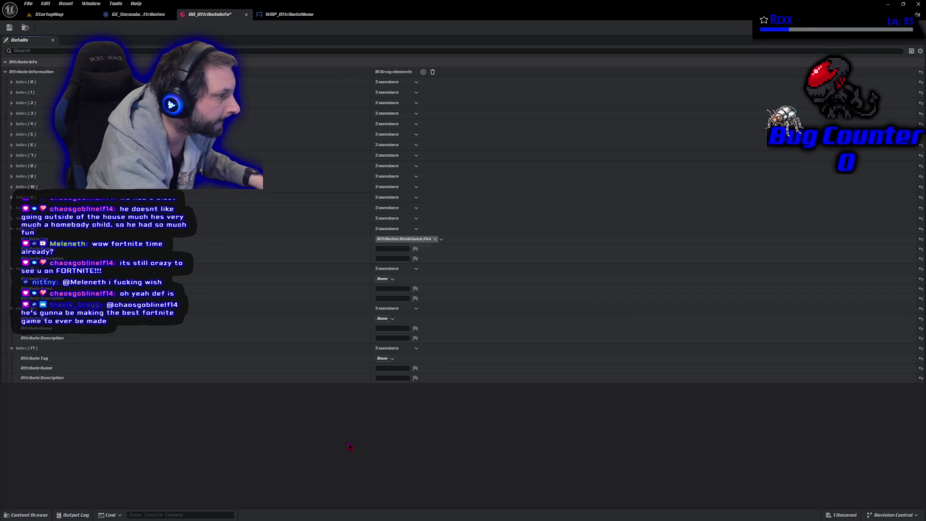
pyautogui.click(392, 279)
pyautogui.click(379, 326)
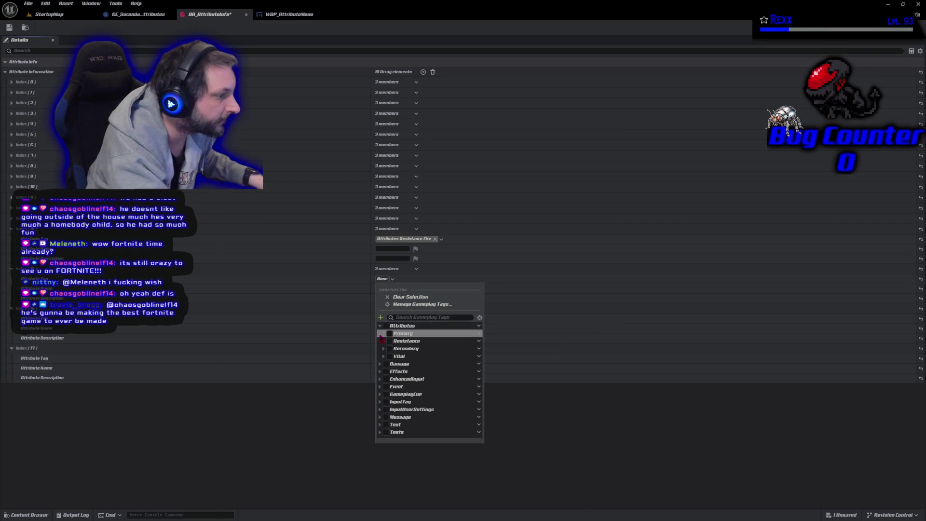
pyautogui.click(383, 342)
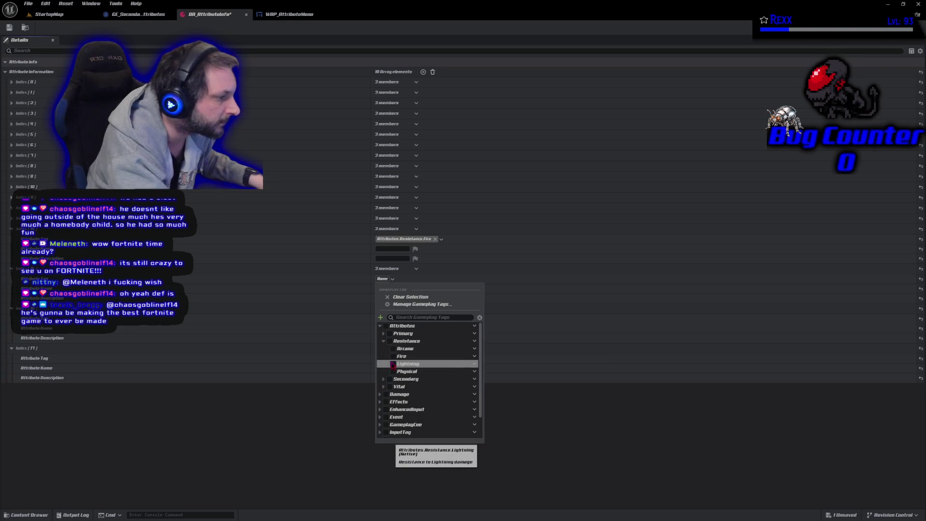
pyautogui.click(393, 364)
pyautogui.click(346, 420)
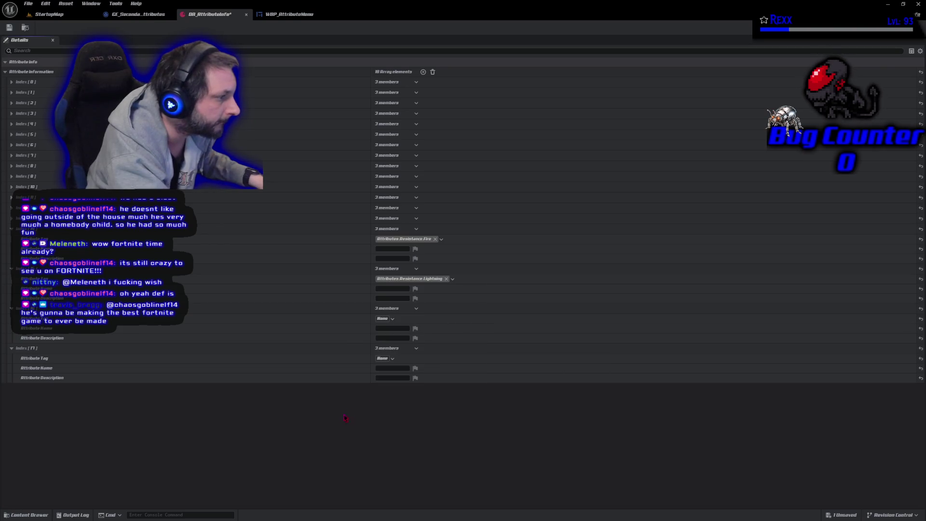
# - Tag the next two entries Attributes.Resistance.Arcane and Attributes.Resistance.Physical, then save the asset
pyautogui.click(385, 319)
pyautogui.click(380, 366)
pyautogui.click(384, 381)
pyautogui.click(393, 389)
pyautogui.click(347, 423)
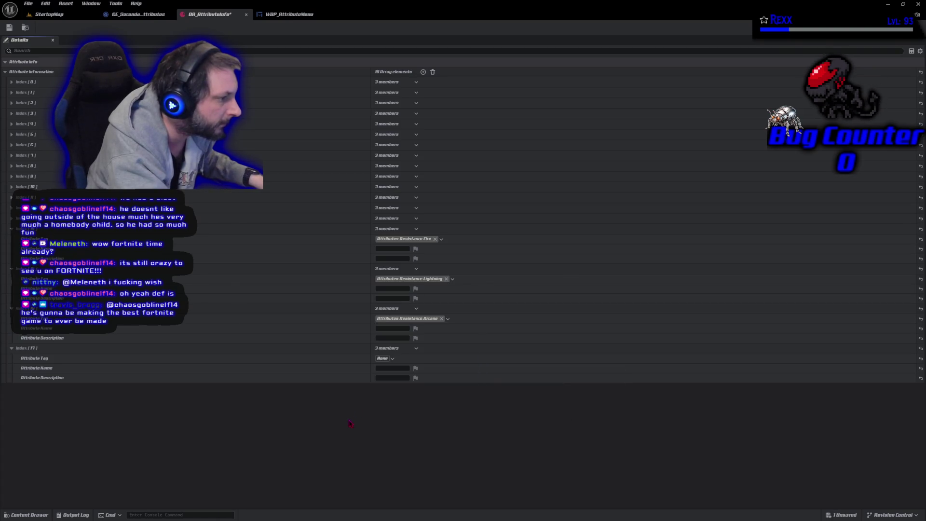
pyautogui.click(382, 358)
pyautogui.click(380, 237)
pyautogui.click(384, 253)
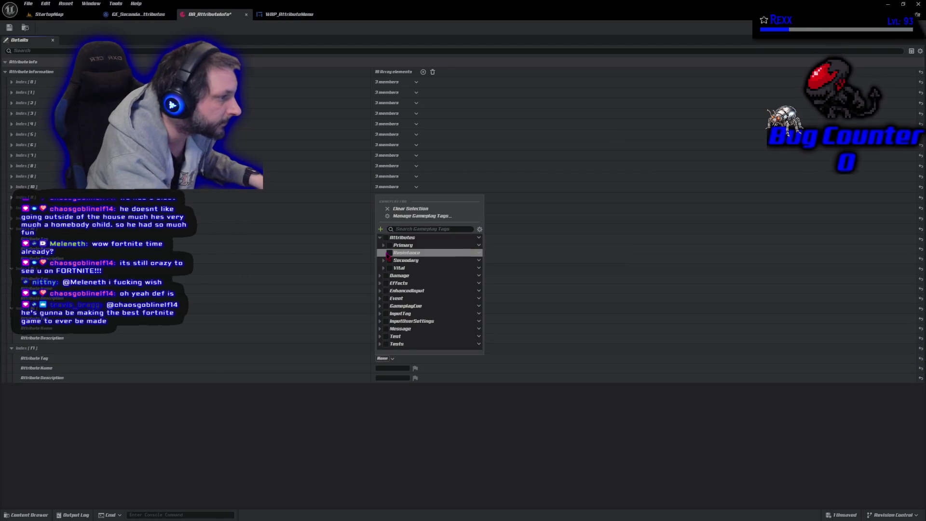
pyautogui.click(393, 283)
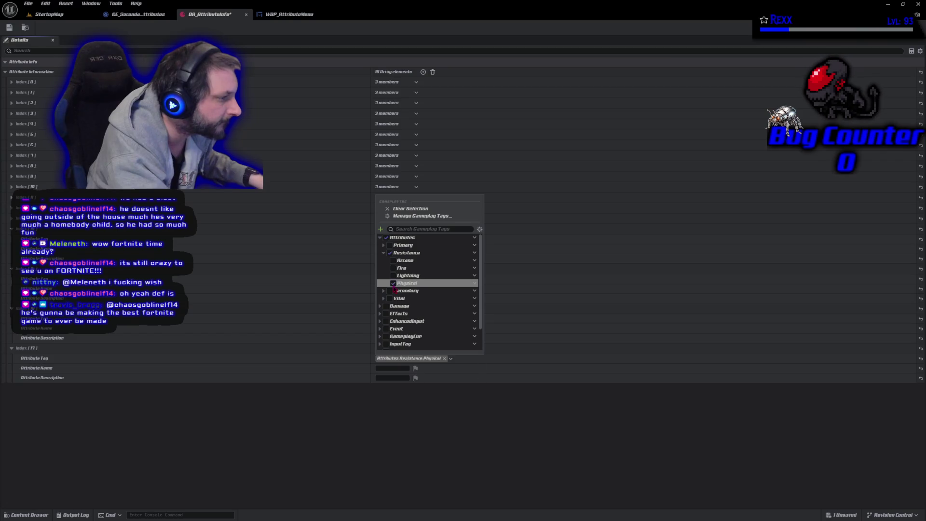
pyautogui.click(376, 421)
pyautogui.click(9, 27)
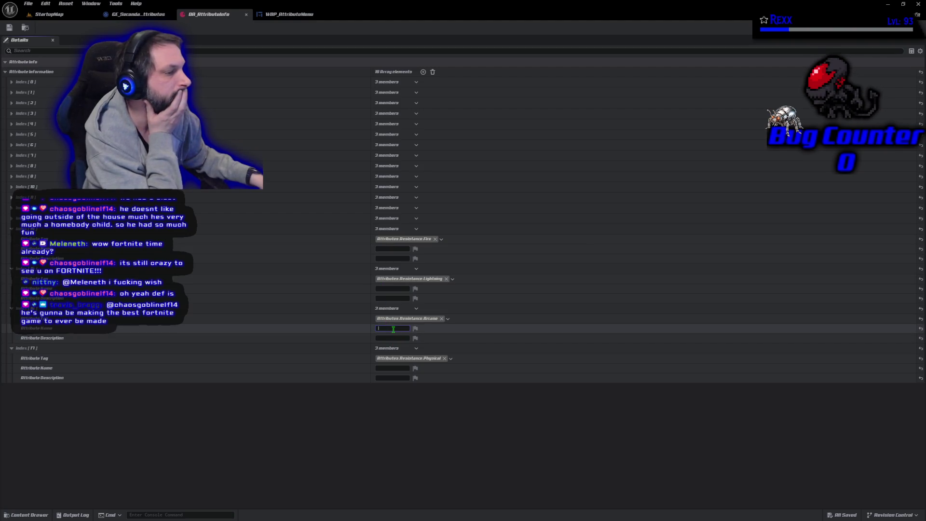
# - Clear the Arcane, Fire, Lightning and Physical tags from the four new entries
pyautogui.click(442, 319)
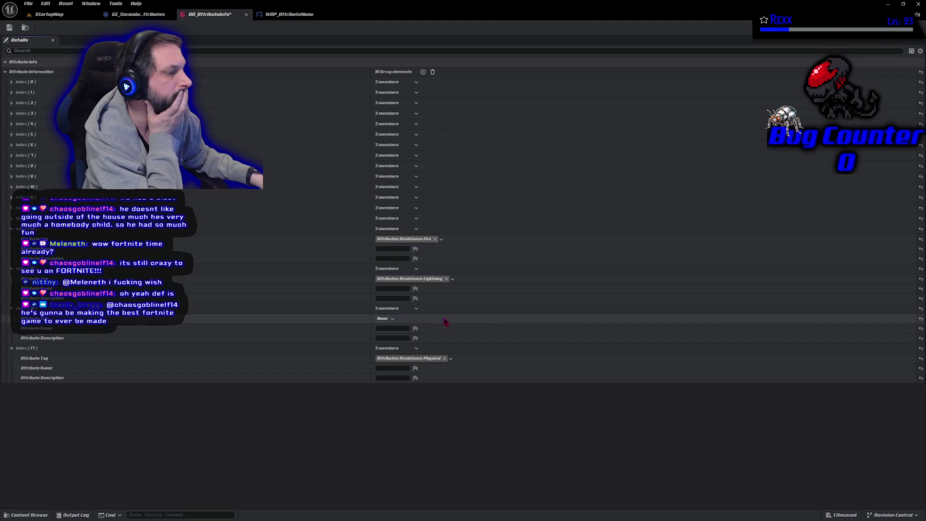
pyautogui.click(434, 239)
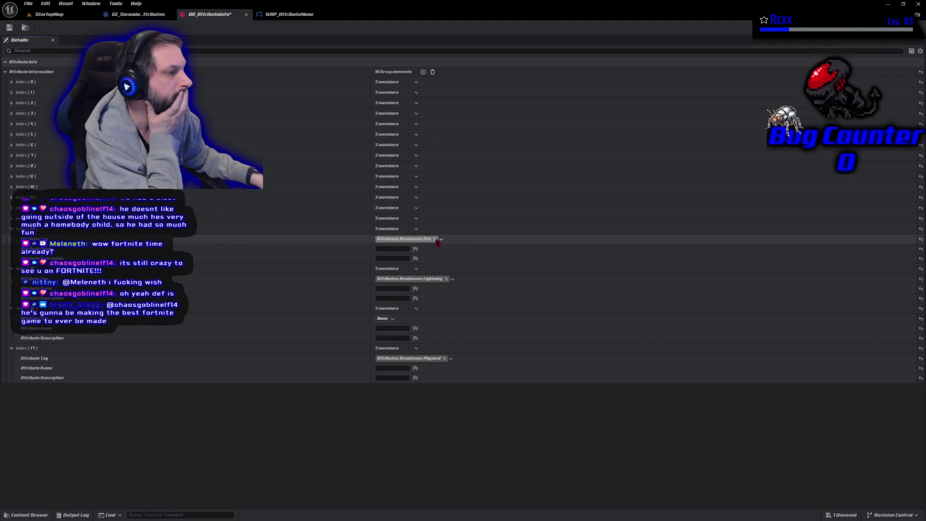
pyautogui.click(445, 279)
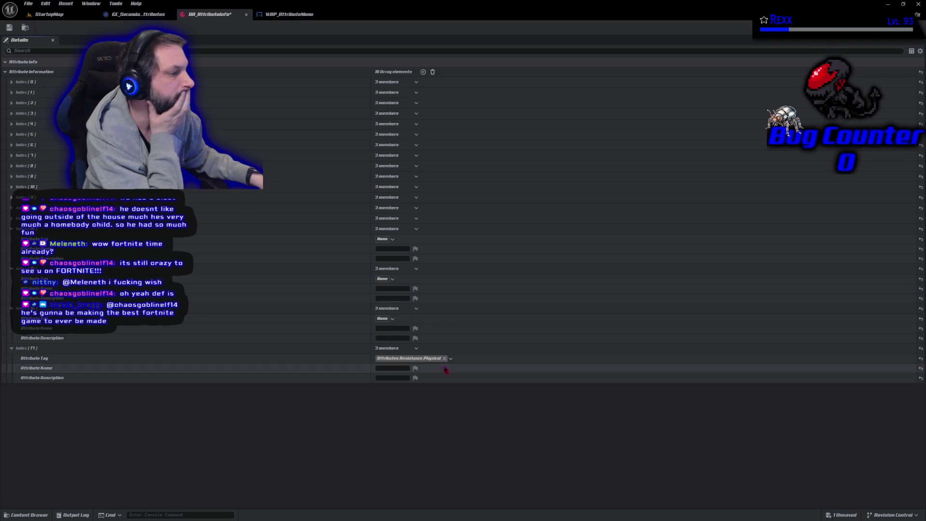
pyautogui.click(446, 359)
# - Retag the first new entry Attributes.Resistance.Arcane and name it Arcane Resistance
pyautogui.click(384, 239)
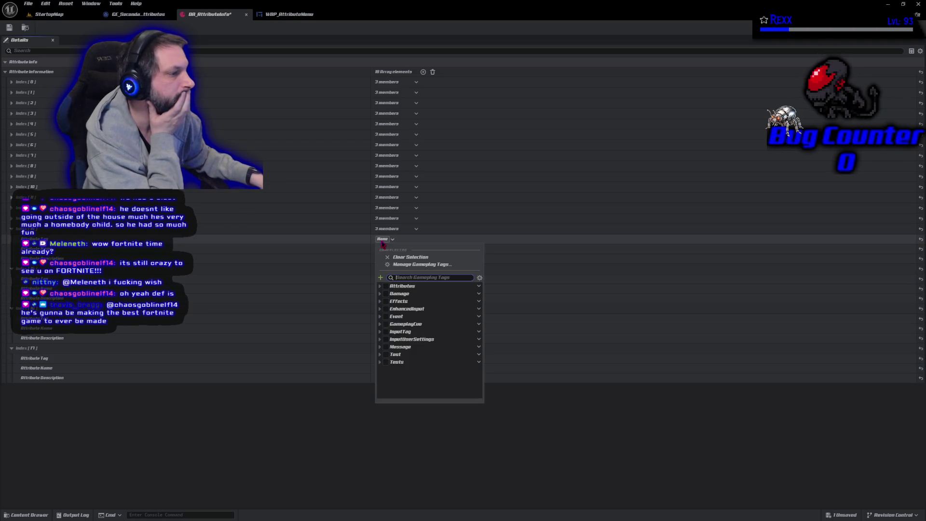
pyautogui.click(380, 286)
pyautogui.click(383, 301)
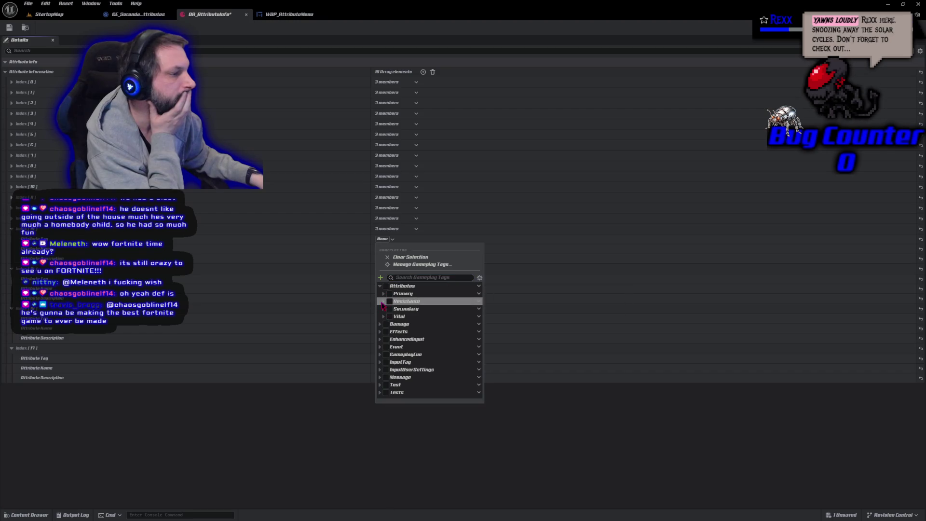
pyautogui.click(393, 309)
pyautogui.click(289, 450)
pyautogui.click(385, 248)
pyautogui.write('Arc')
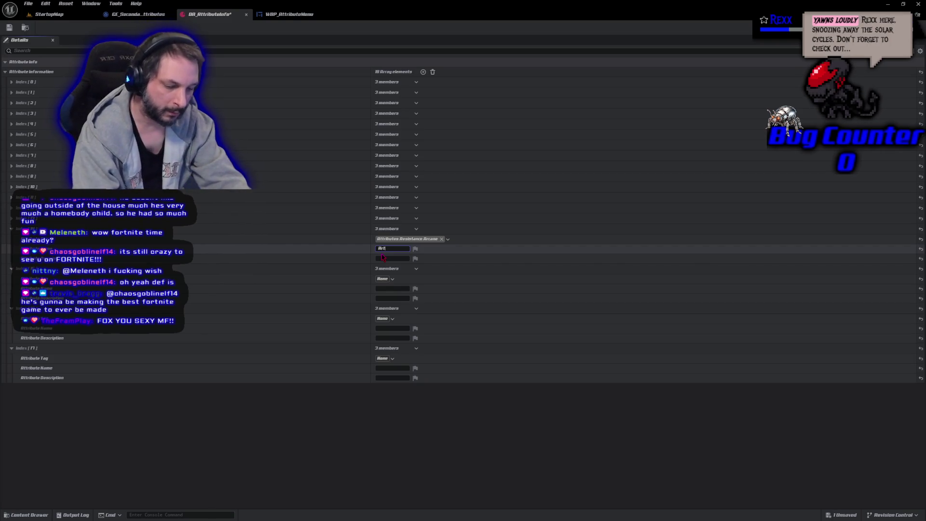
pyautogui.write('ane')
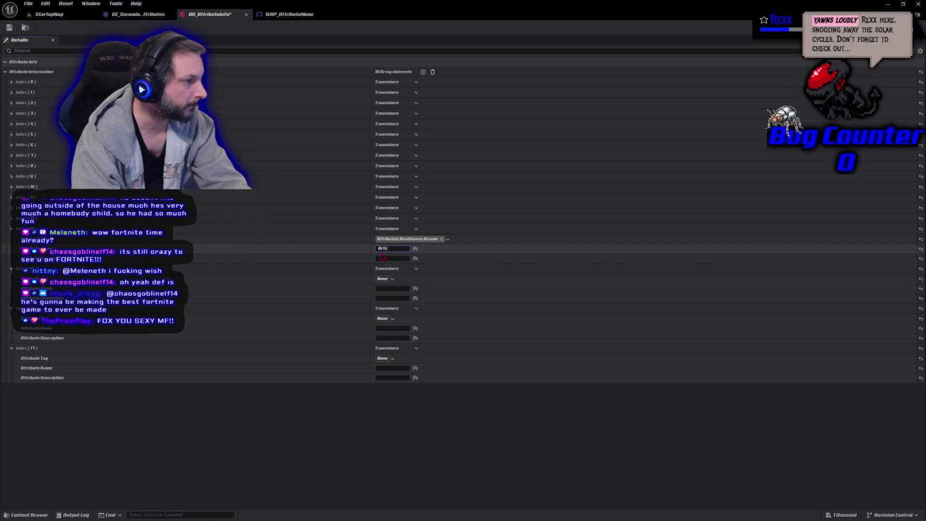
pyautogui.write('ane Resist')
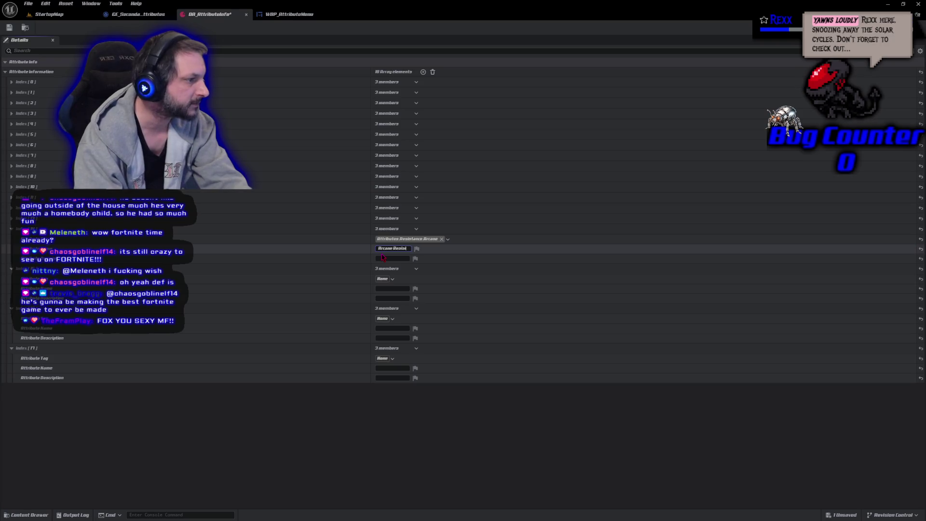
pyautogui.press('Return')
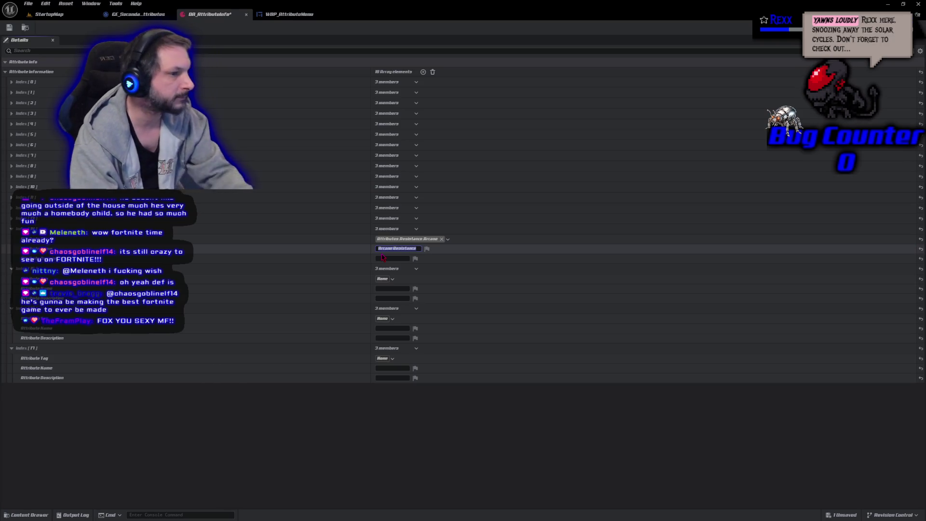
# - Tag the next entry Attributes.Resistance.Fire and name it Fire Resistance
pyautogui.click(384, 279)
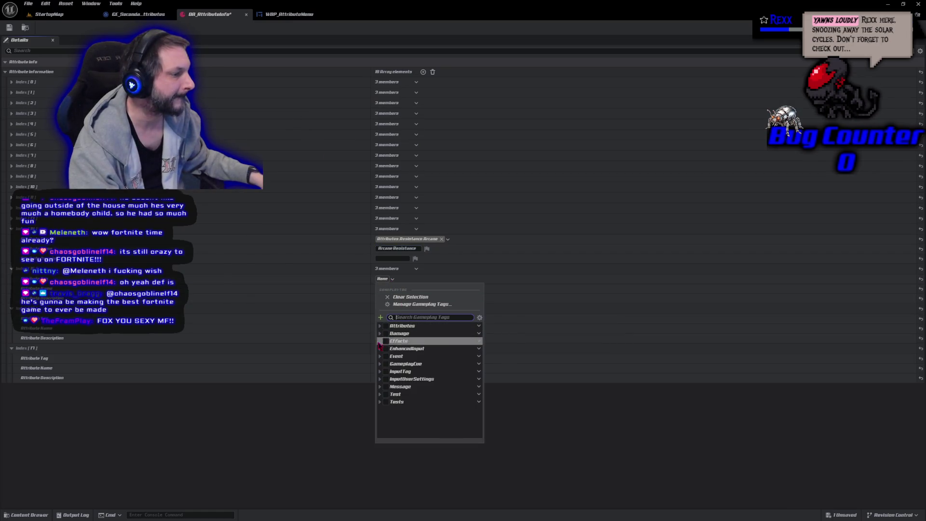
pyautogui.click(380, 326)
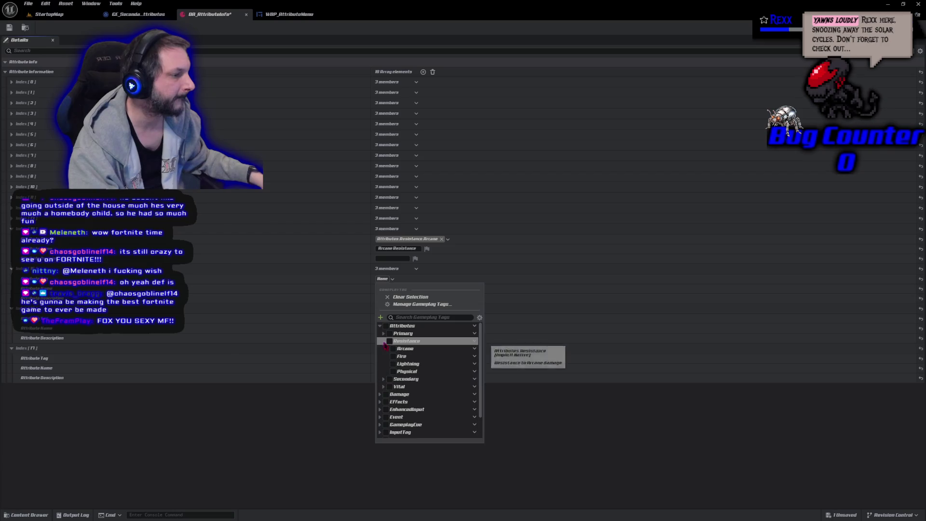
pyautogui.click(380, 341)
pyautogui.click(392, 357)
pyautogui.click(337, 395)
pyautogui.write('Fire Resi')
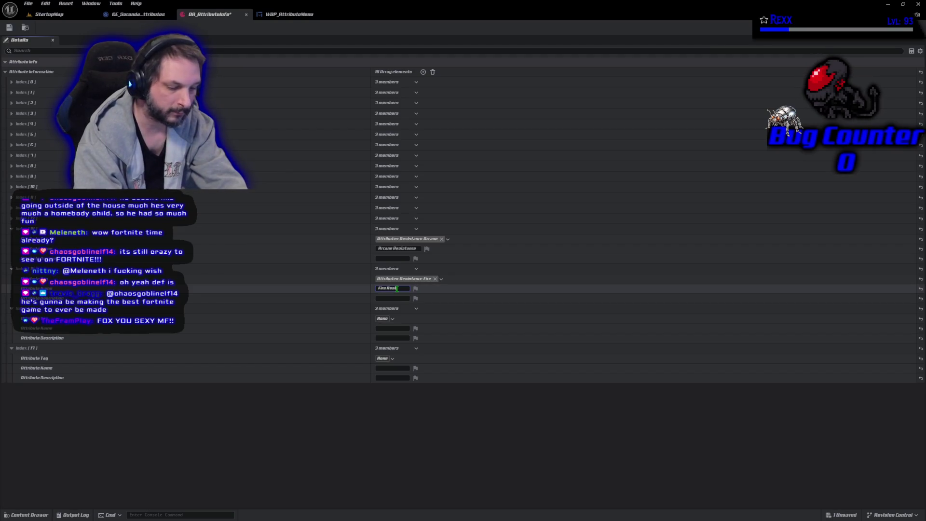
pyautogui.write('stance')
pyautogui.press('Return')
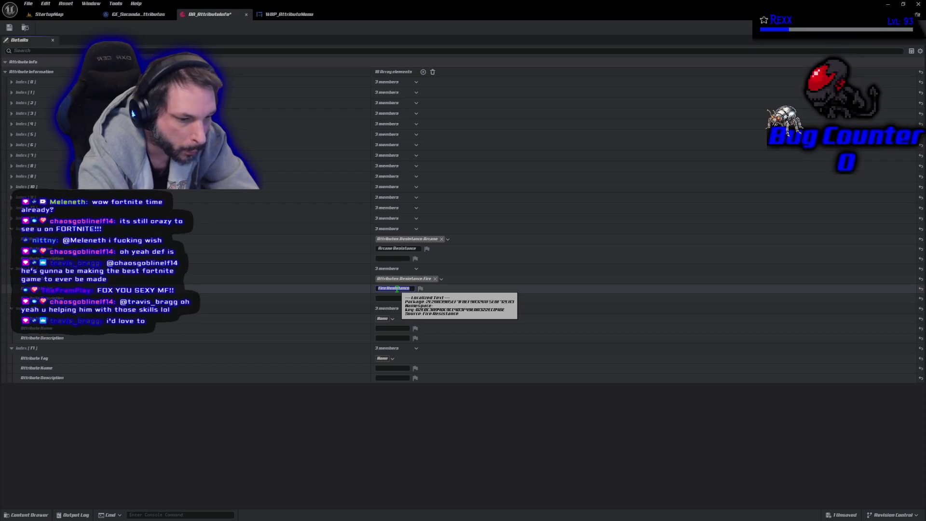
pyautogui.click(368, 440)
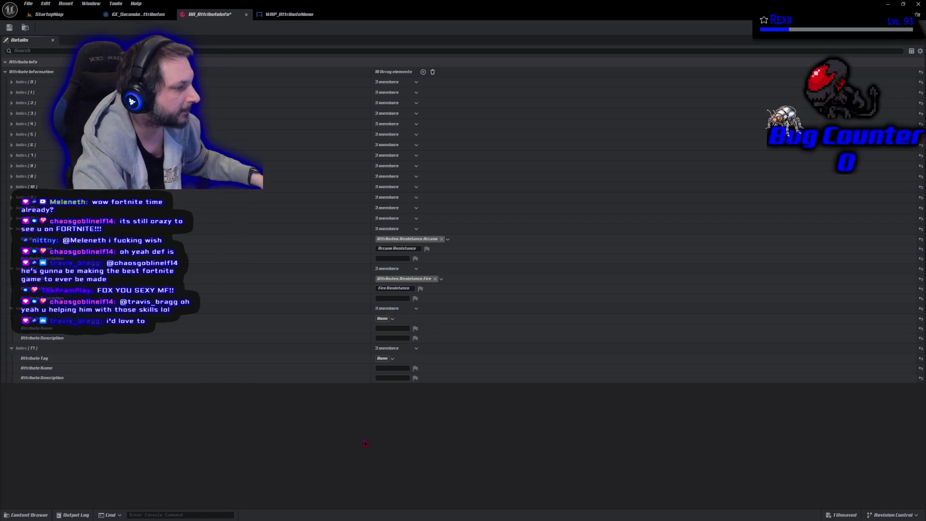
# - Give the Fire Resistance entry the description 'Resistance to Fire Damage'
pyautogui.click(382, 319)
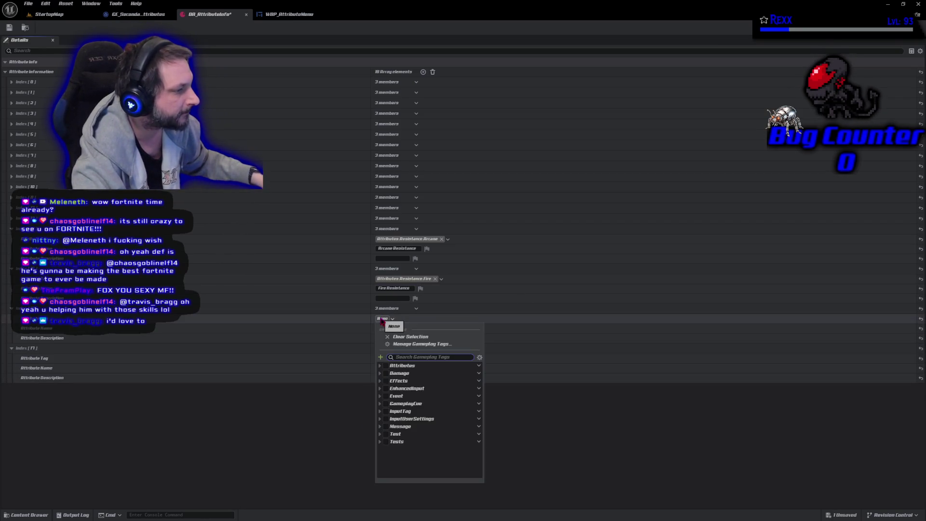
pyautogui.click(325, 157)
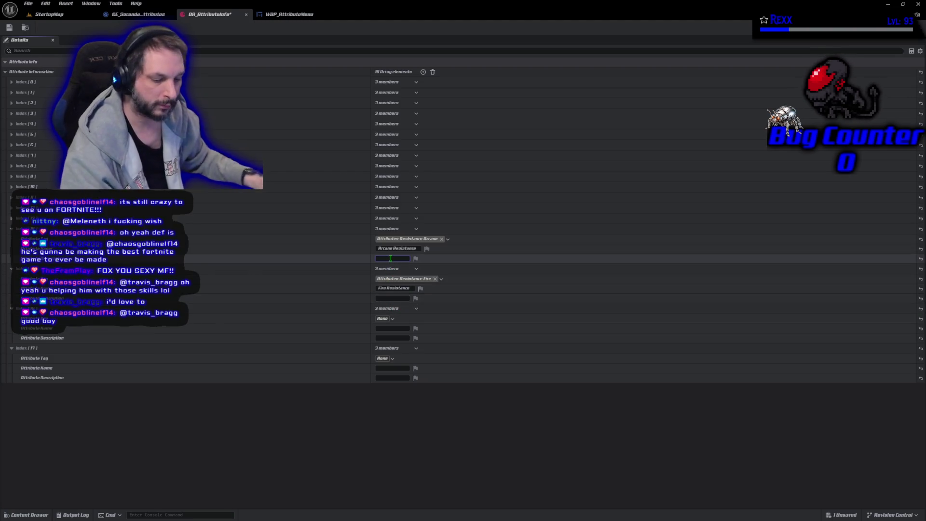
pyautogui.write('Best')
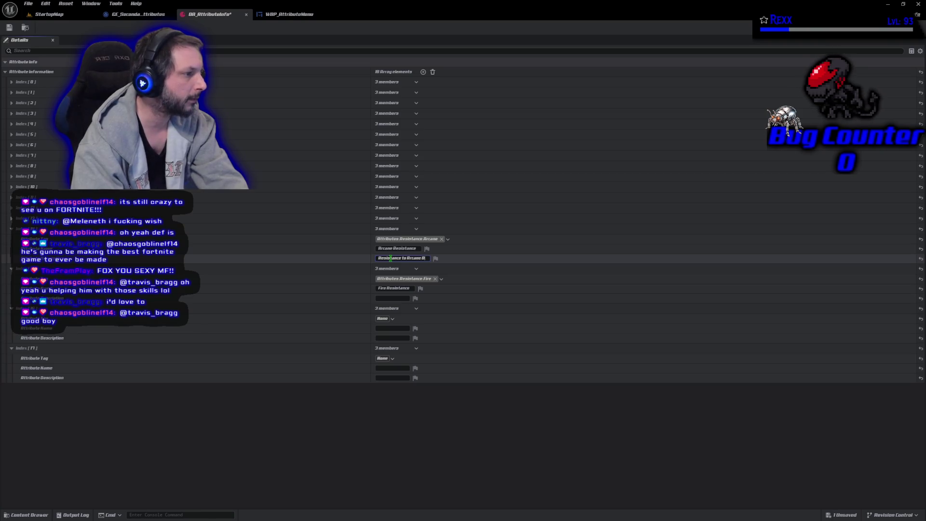
pyautogui.click(391, 298)
pyautogui.write('Resistance to')
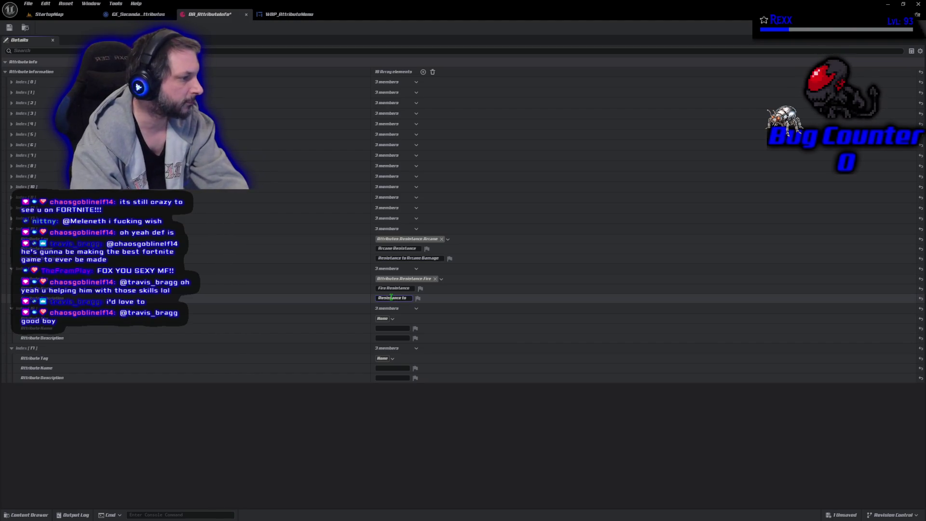
pyautogui.write(' Fire Damage')
pyautogui.press('Return')
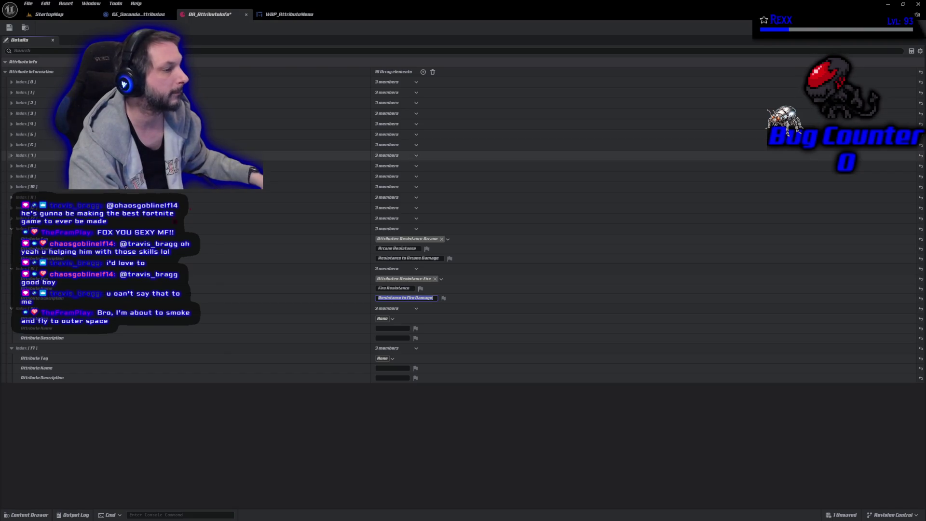
# - Collapse the Arcane and Fire entries, then tag the next one Attributes.Resistance.Lightning and name it Lightning Resistance
pyautogui.click(11, 229)
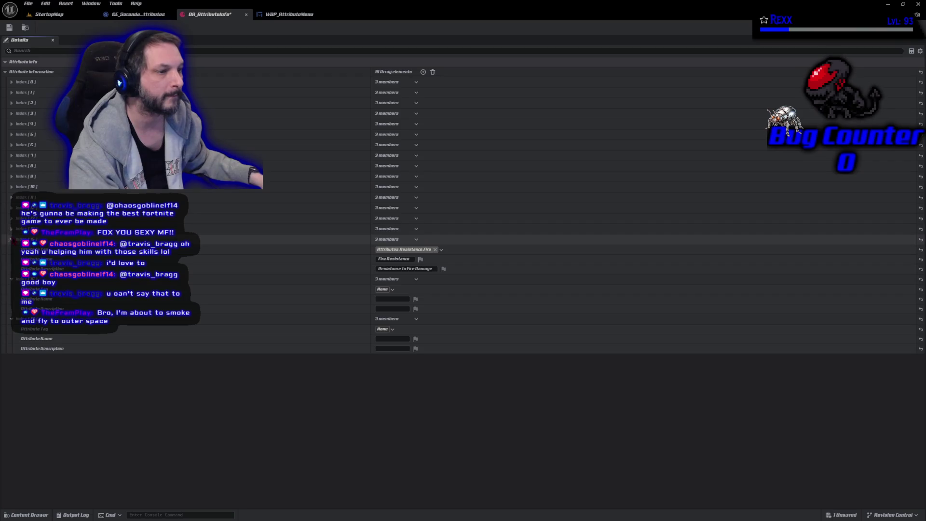
pyautogui.click(11, 239)
pyautogui.click(385, 261)
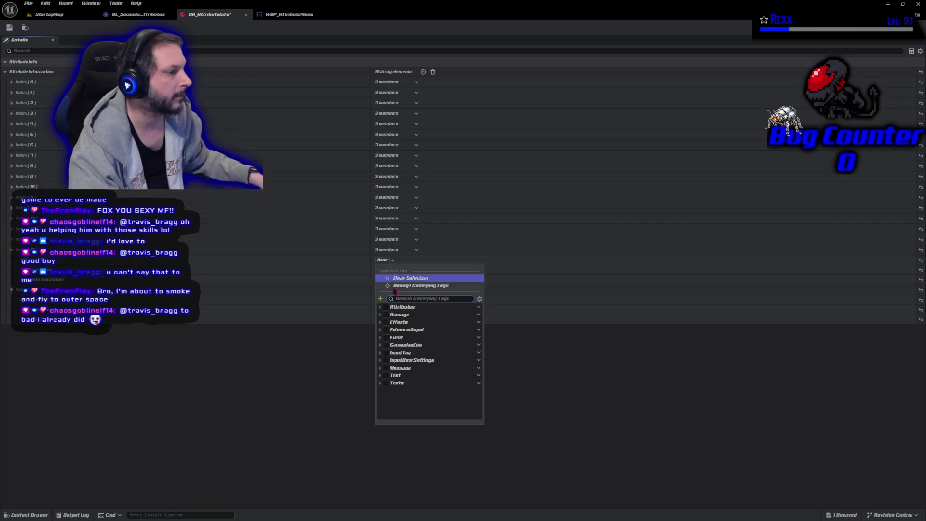
pyautogui.click(379, 306)
pyautogui.click(383, 322)
pyautogui.click(394, 345)
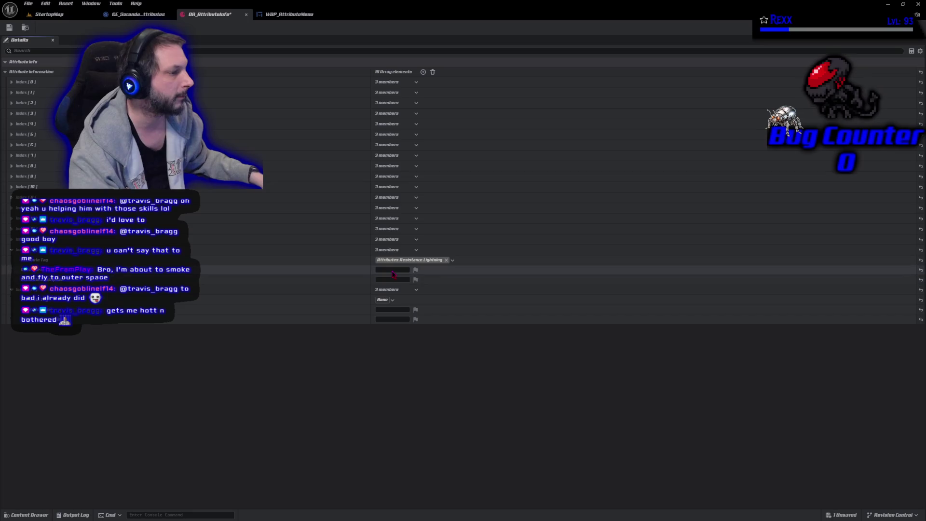
pyautogui.write('Lightning Resistance')
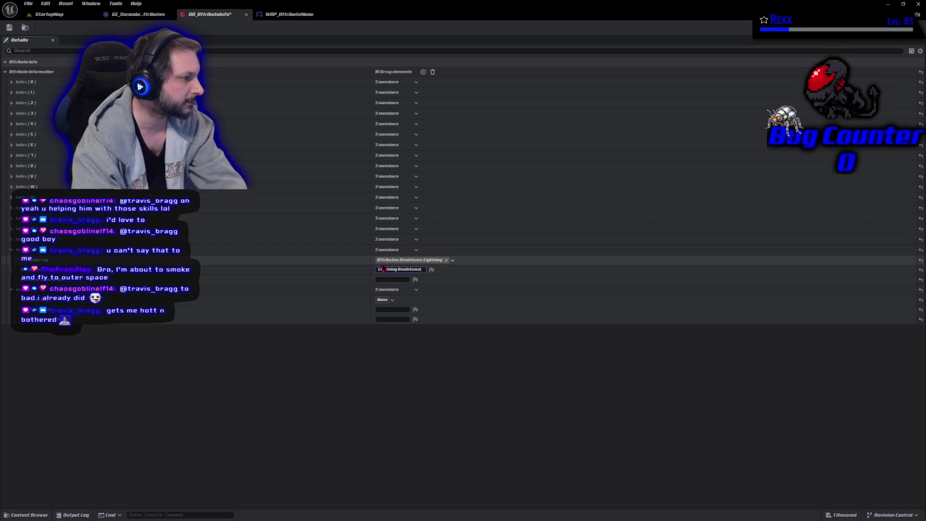
pyautogui.press('Return')
pyautogui.write('Resistance to Lightning Damage')
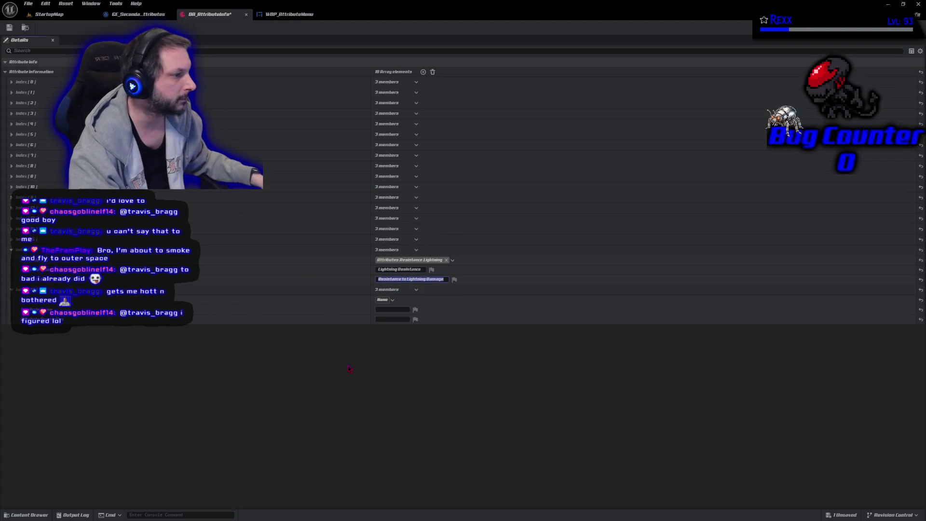
pyautogui.click(11, 249)
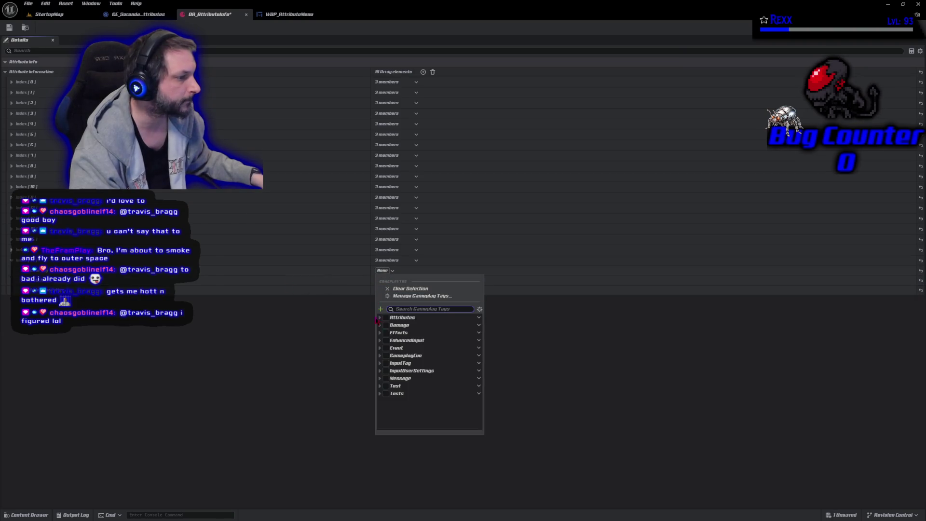
# - Tag the entry Attributes.Resistance.Physical, name it Physical Resistance, and describe it 'Resistance to Physical Damage'
pyautogui.click(379, 317)
pyautogui.click(382, 334)
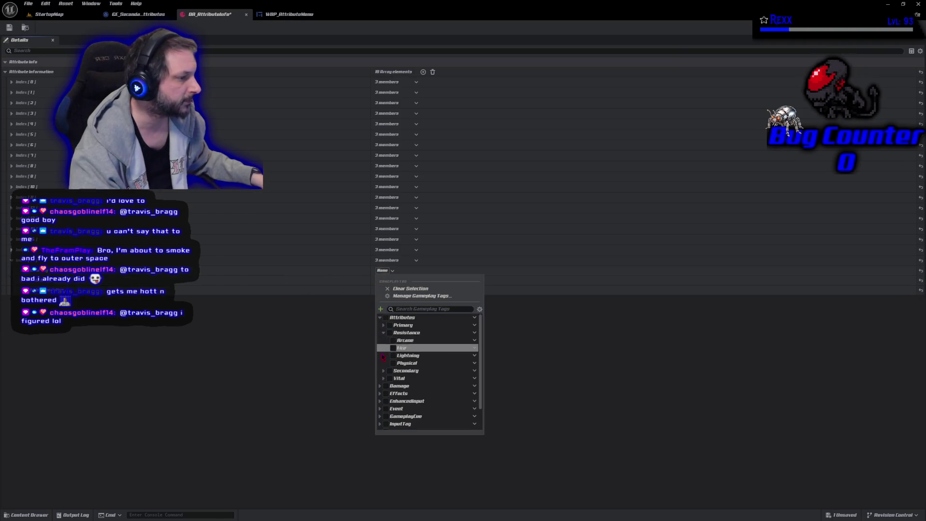
pyautogui.click(391, 367)
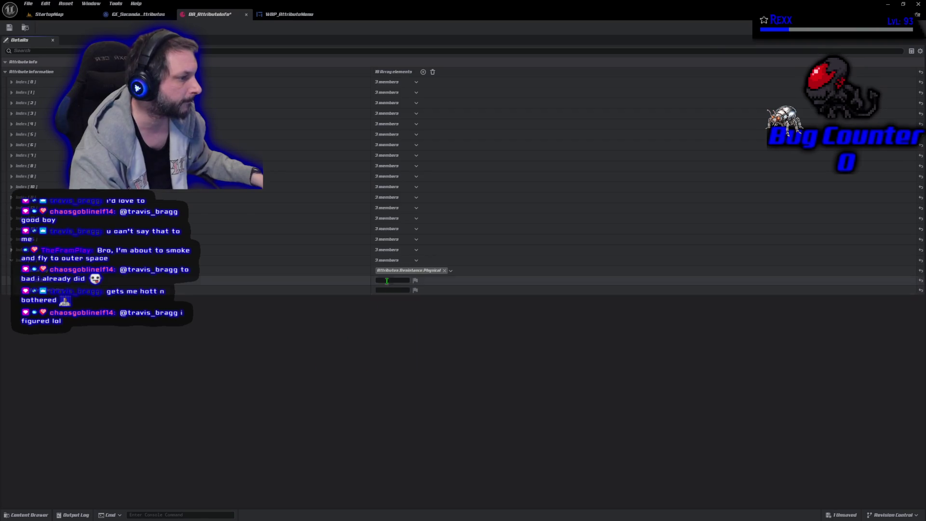
pyautogui.write('A')
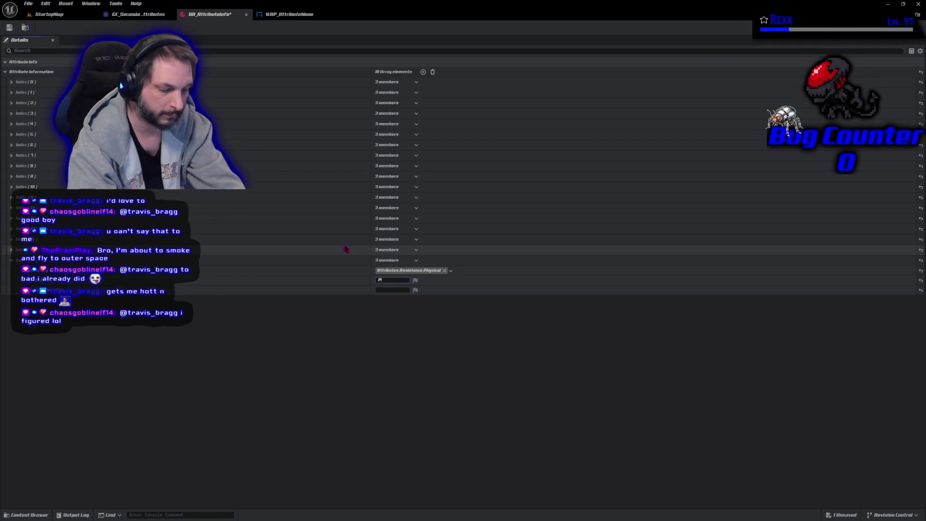
pyautogui.write('ical Re')
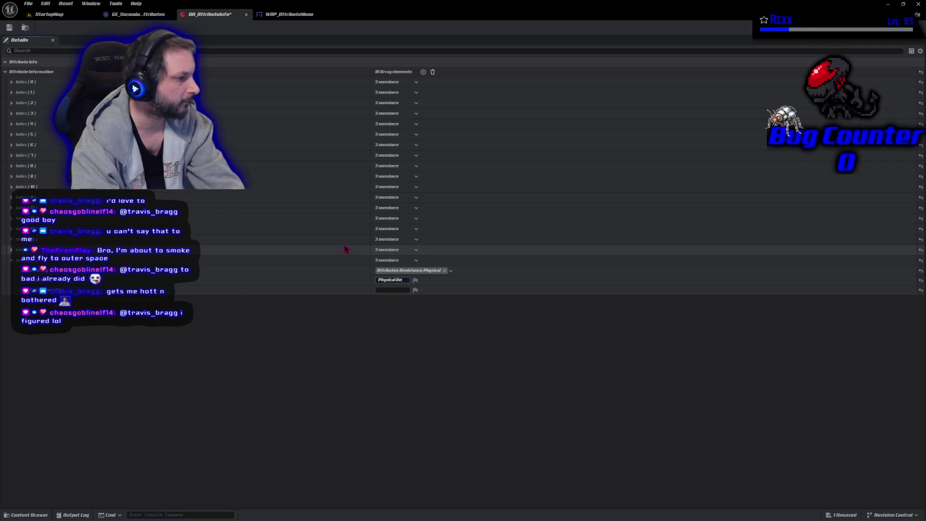
pyautogui.write('sistance')
pyautogui.press('Tab')
pyautogui.write('1')
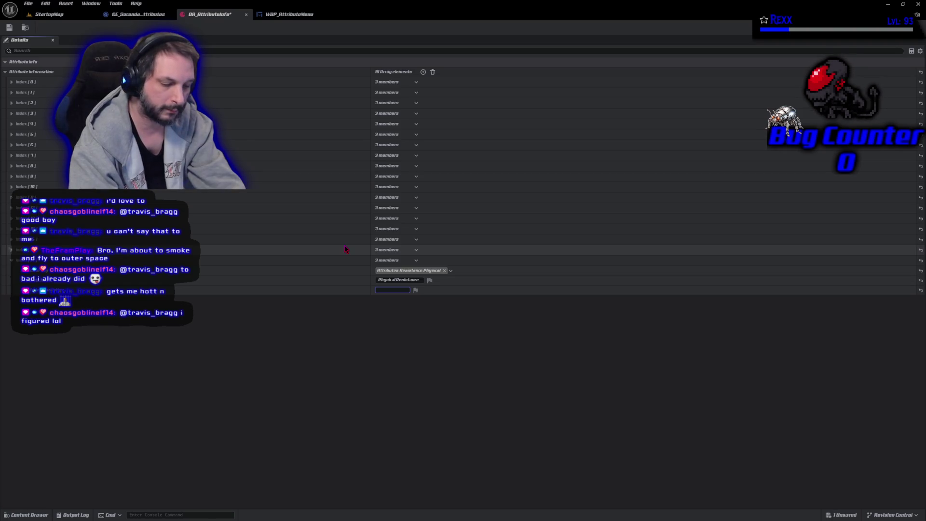
pyautogui.write('sistance to')
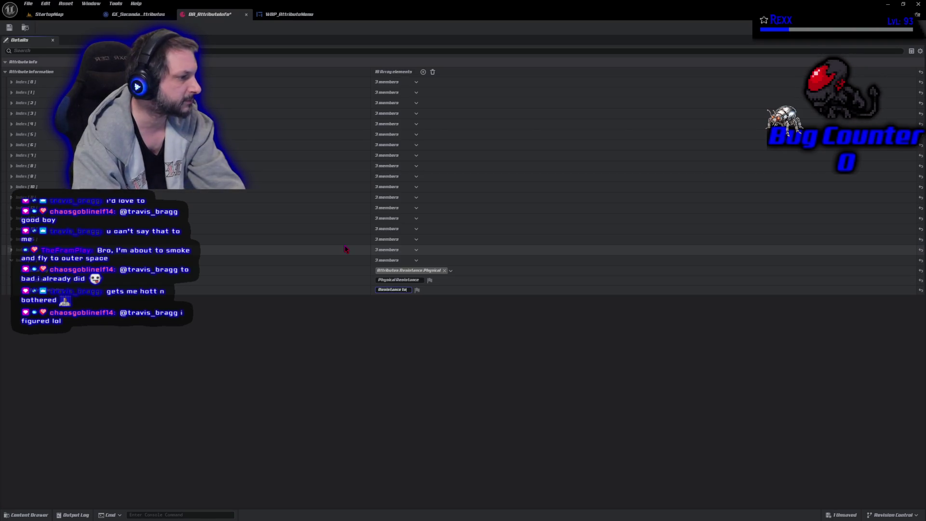
pyautogui.write(' Phys')
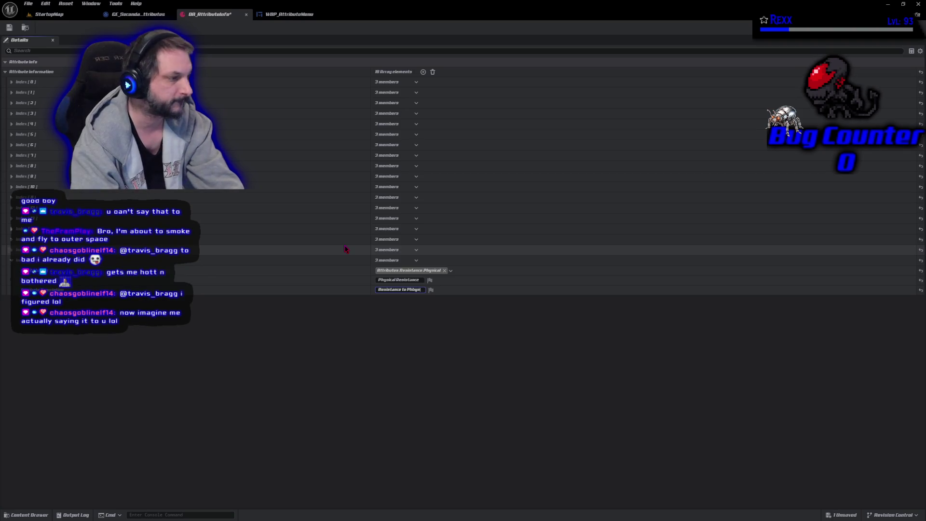
pyautogui.write('i')
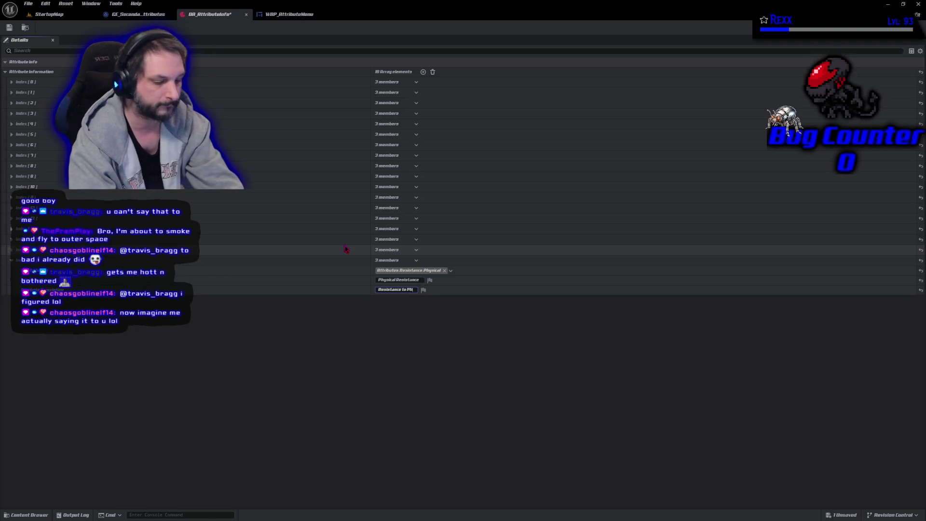
pyautogui.write('cal D')
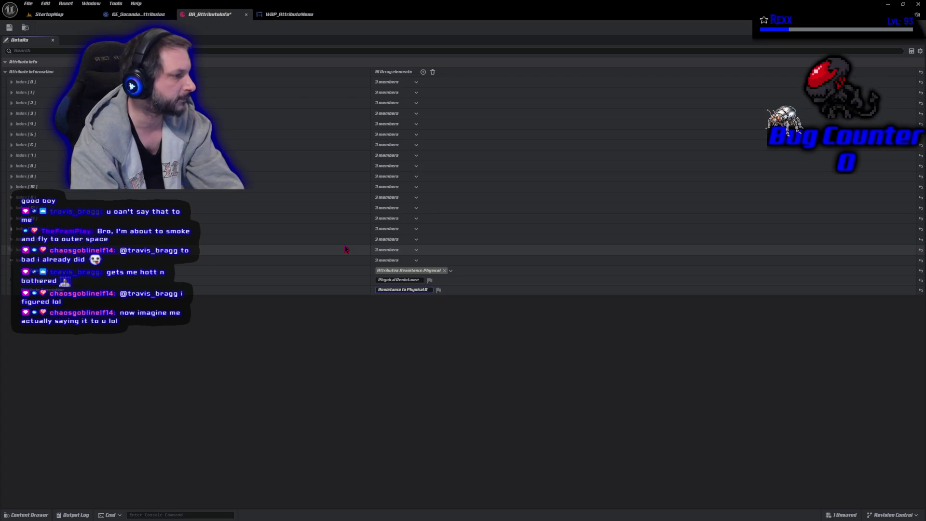
pyautogui.write('amage')
pyautogui.press('Return')
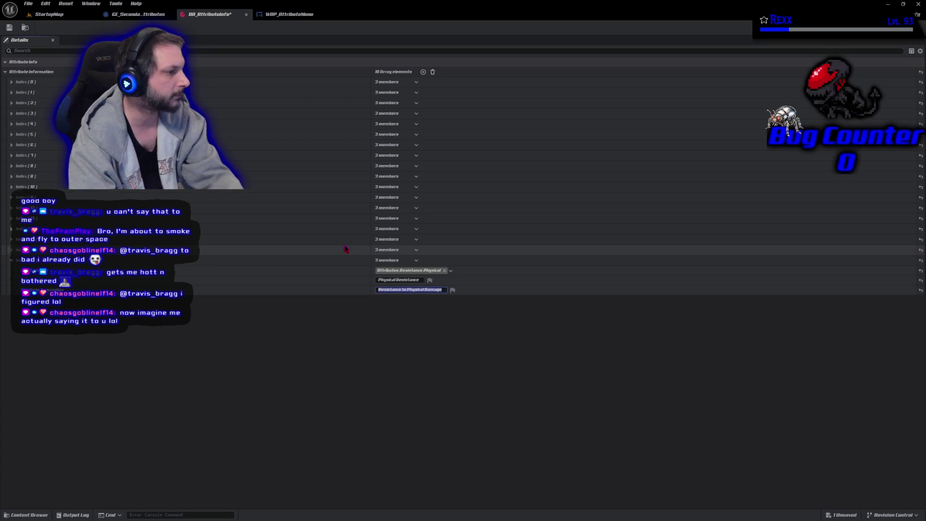
# - Save DA_AttributeInfo and collapse the Physical Resistance entry
pyautogui.click(9, 28)
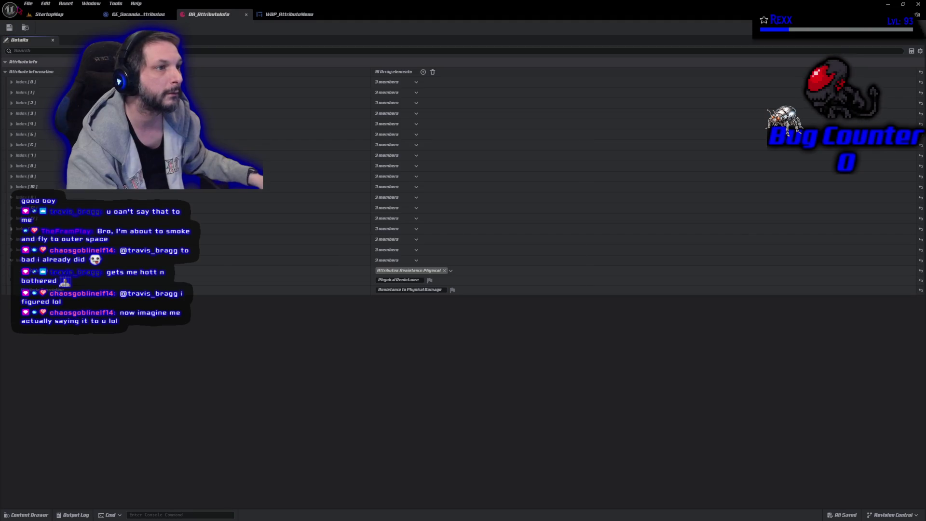
pyautogui.click(29, 5)
pyautogui.click(48, 44)
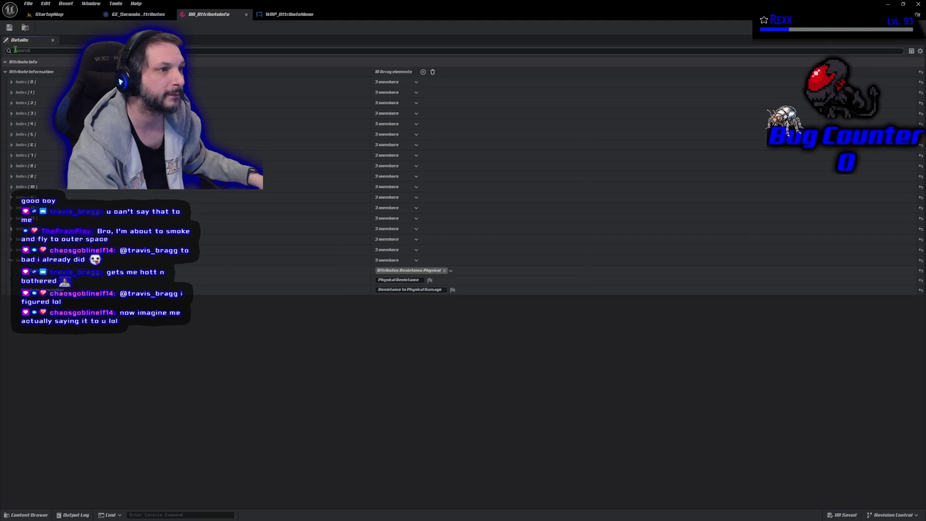
pyautogui.click(11, 259)
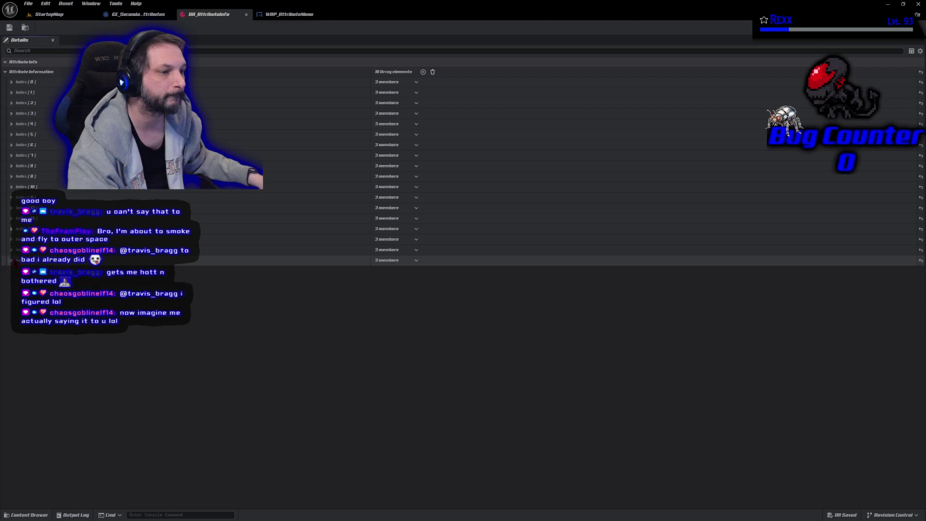
# - Play StartupMap in the editor and scroll the Attributes menu down to the resistance values
pyautogui.click(53, 14)
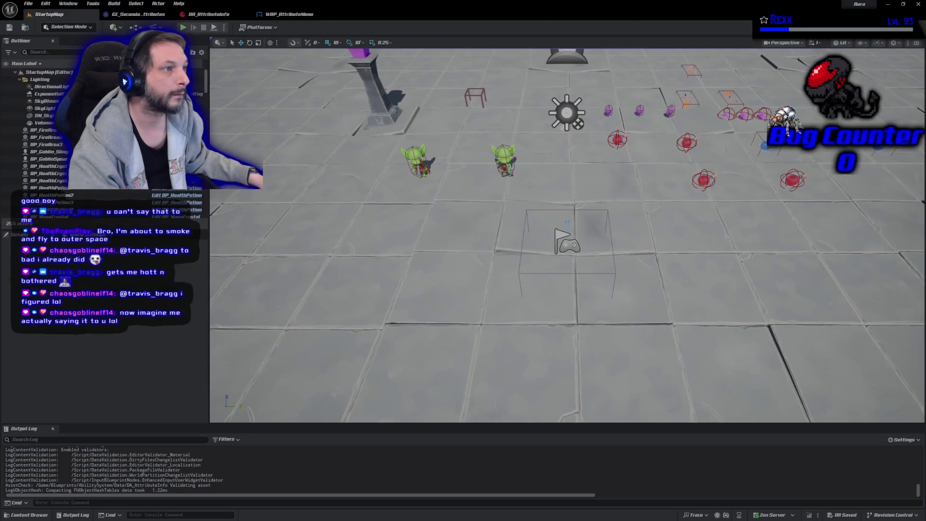
pyautogui.hotkey('alt', 'p')
pyautogui.click(262, 400)
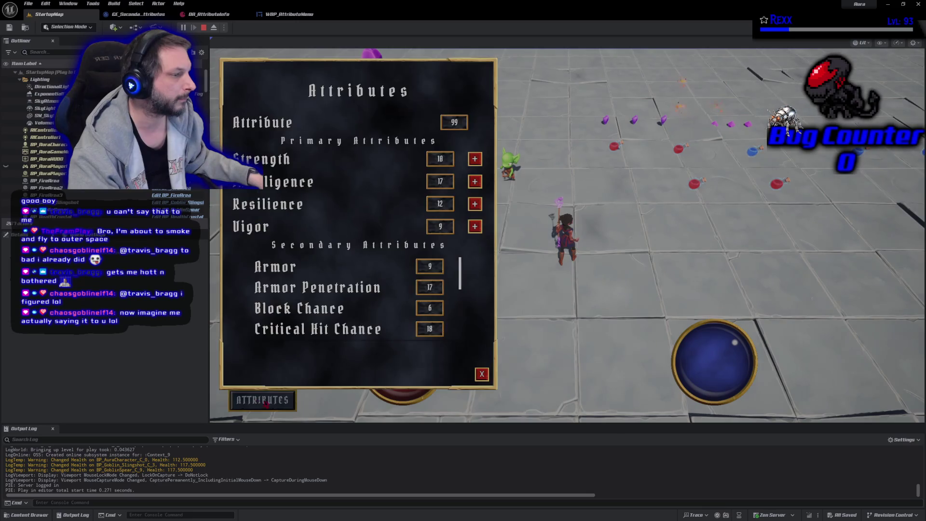
pyautogui.scroll(-10, 464, 291)
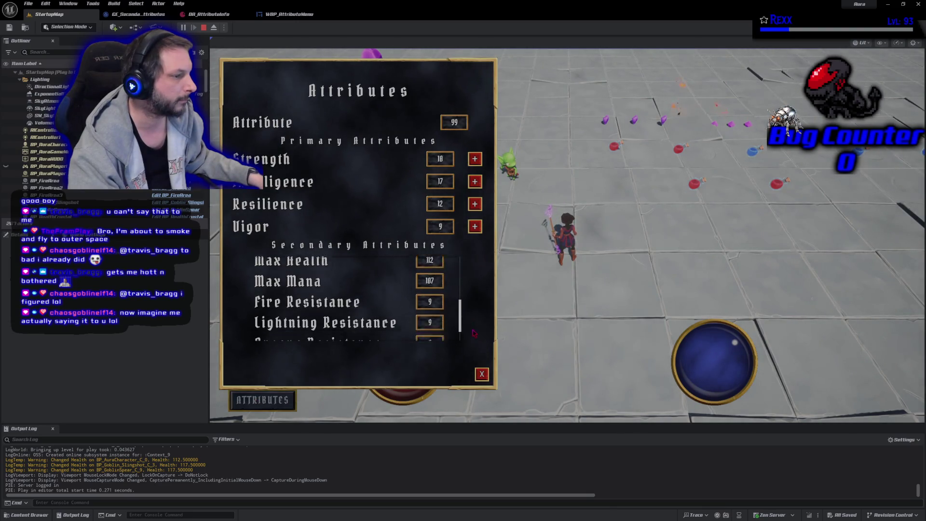
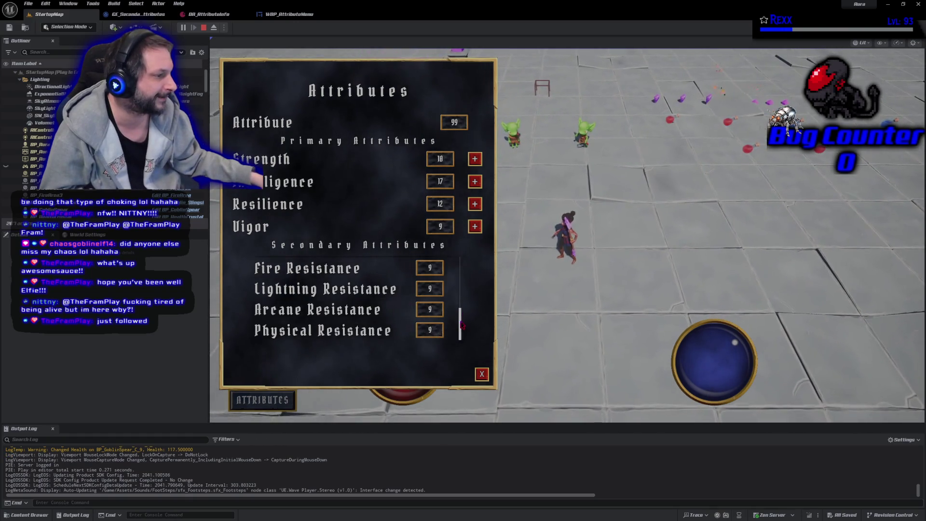
# - Close the in-game Attributes menu and stop the Play-in-Editor session
pyautogui.scroll(5, 460, 331)
pyautogui.scroll(-5, 453, 347)
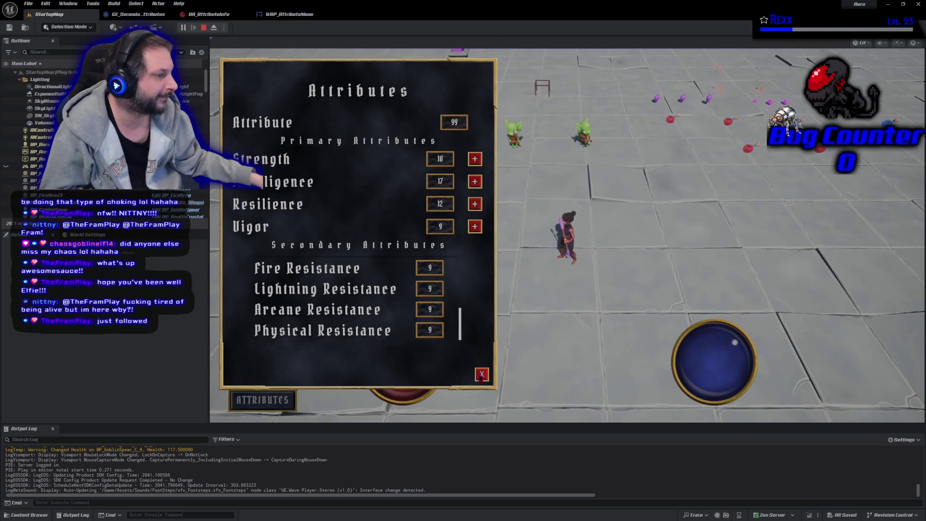
pyautogui.click(481, 374)
pyautogui.click(204, 28)
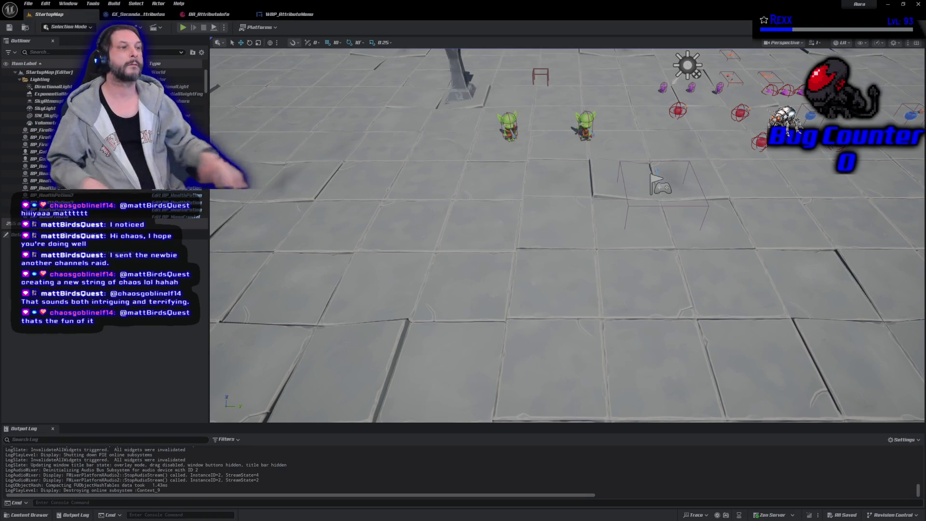
# - Play the game, open the Attributes menu and scroll the Secondary Attributes to check Resistance values
pyautogui.click(183, 28)
pyautogui.click(262, 399)
pyautogui.scroll(-3, 446, 285)
pyautogui.scroll(-5, 446, 286)
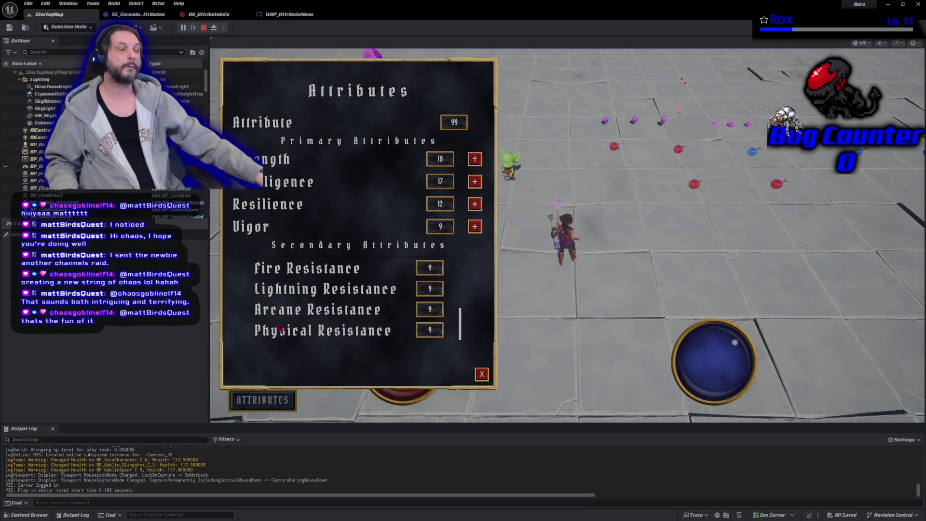
pyautogui.scroll(2, 279, 327)
pyautogui.scroll(-2, 279, 327)
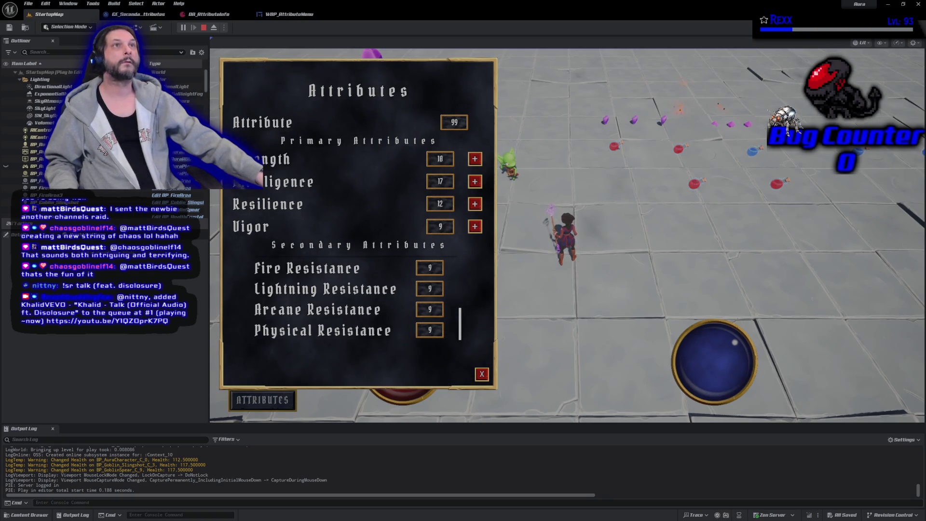
pyautogui.scroll(6, 336, 288)
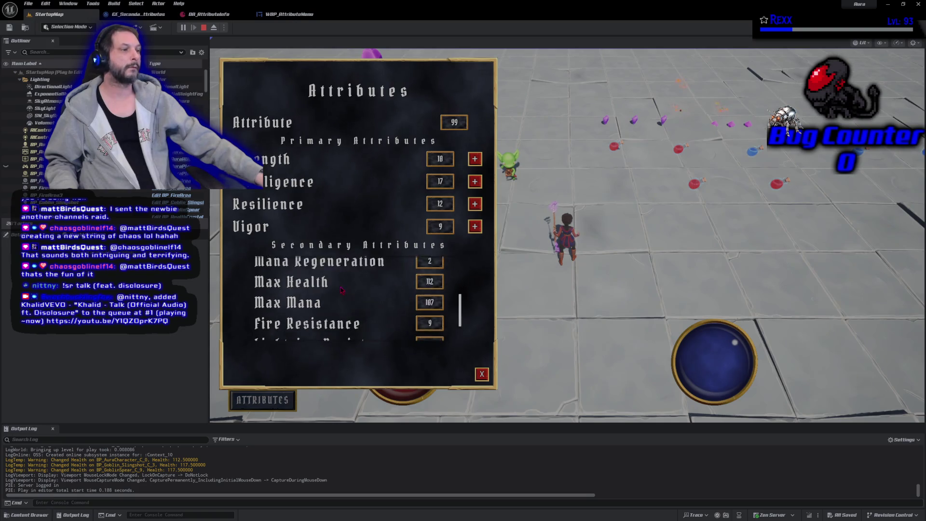
pyautogui.scroll(2, 336, 288)
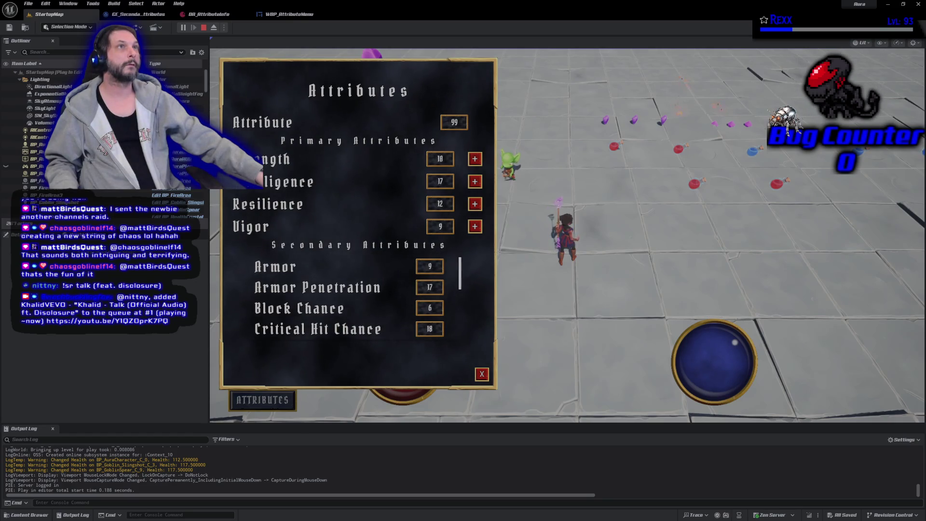
pyautogui.scroll(-4, 375, 288)
pyautogui.scroll(2, 376, 288)
pyautogui.scroll(-3, 375, 285)
pyautogui.scroll(-2, 375, 286)
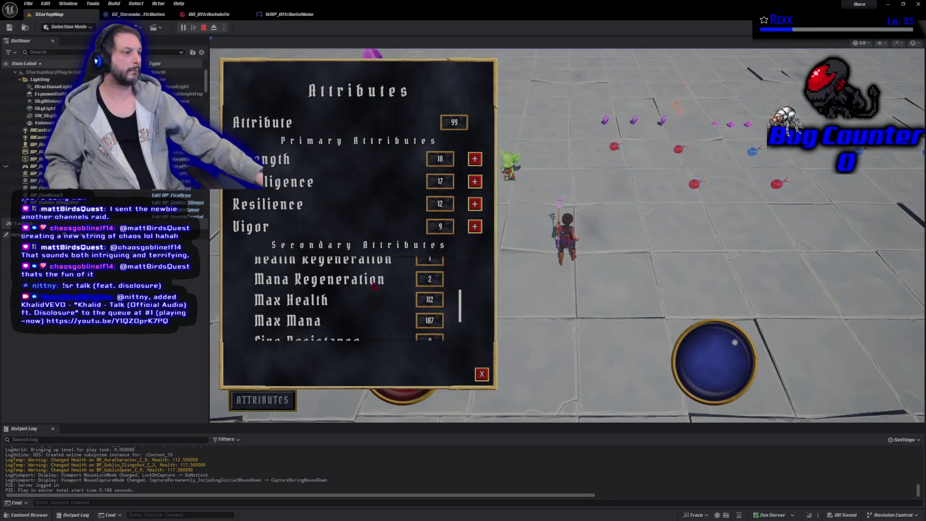
pyautogui.scroll(-3, 374, 286)
pyautogui.scroll(9, 366, 284)
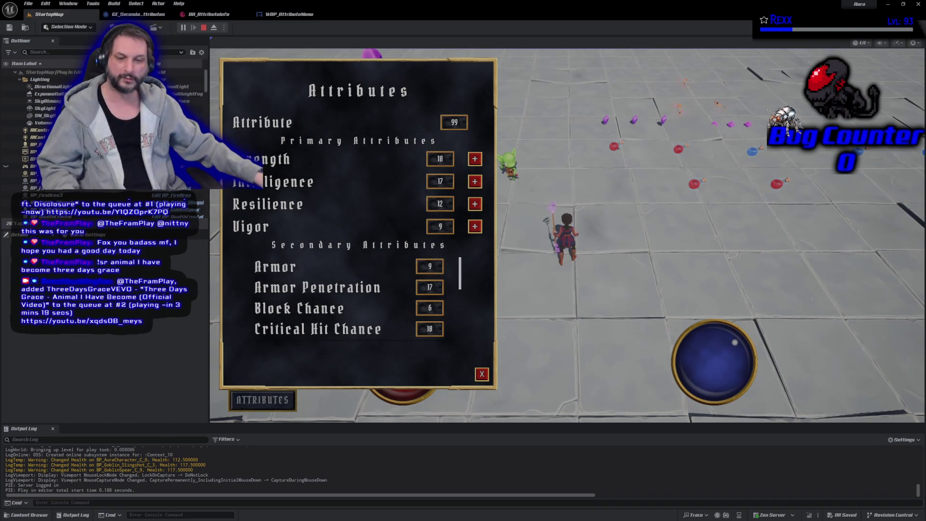
# - Commit the changes as 'Resistance Attributes' to Development and push to origin
pyautogui.hotkey('alt', 'Tab')
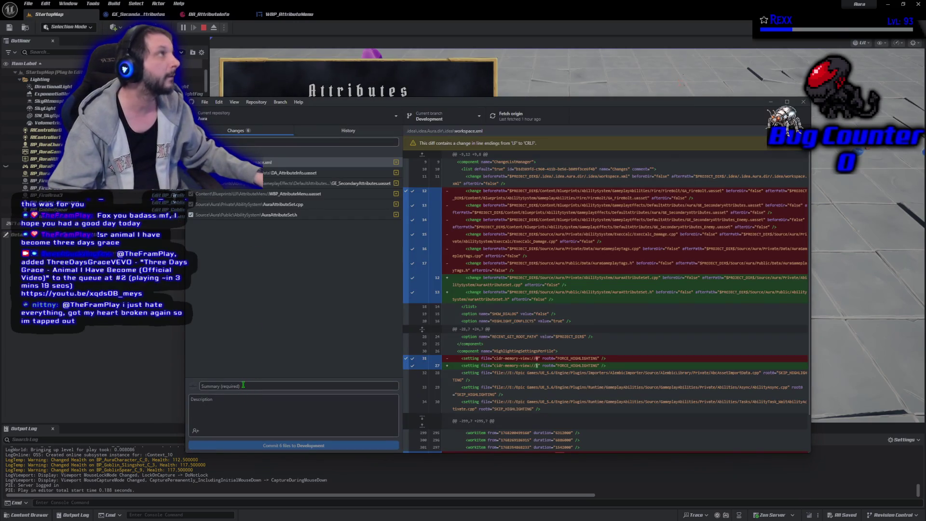
pyautogui.click(246, 382)
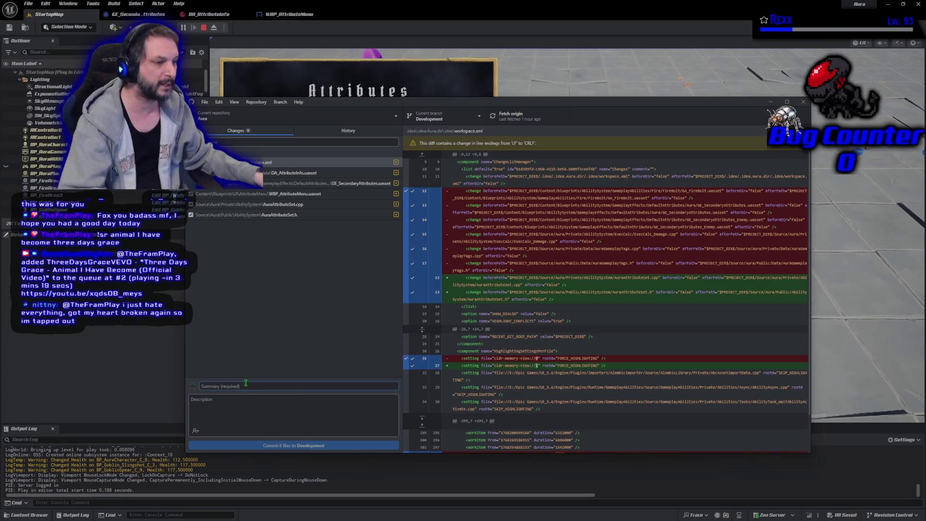
pyautogui.write('Resis')
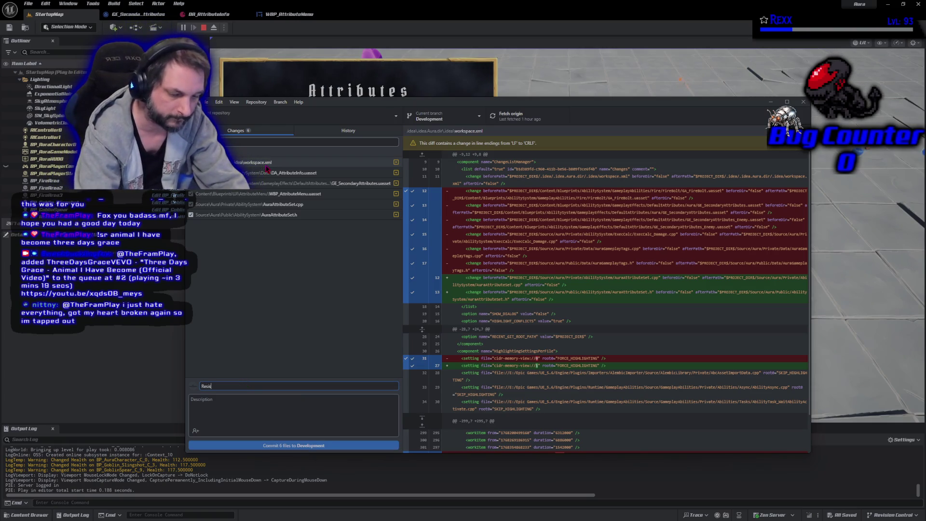
pyautogui.write('tance Attributes')
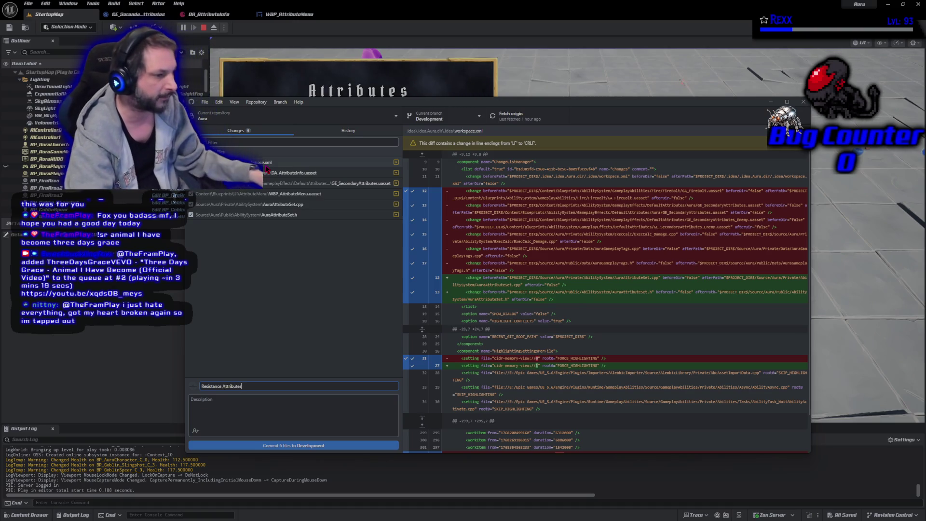
pyautogui.click(309, 440)
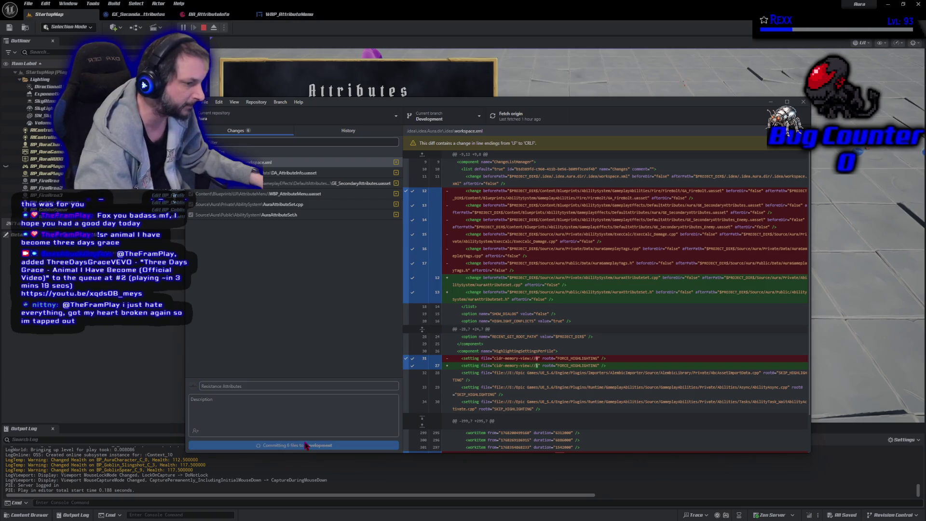
pyautogui.click(696, 199)
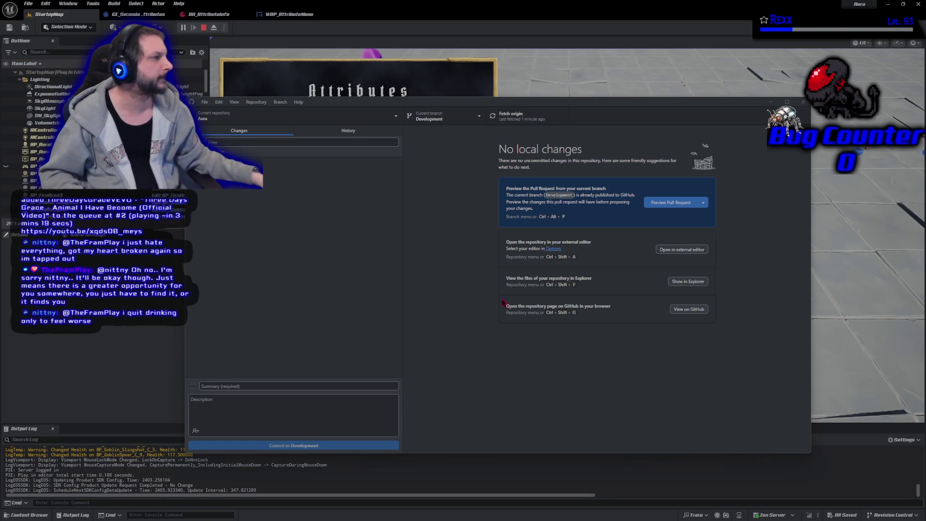
# - Close GitHub Desktop, end the Play-in-Editor session, and shut down the Unreal Editor
pyautogui.click(802, 102)
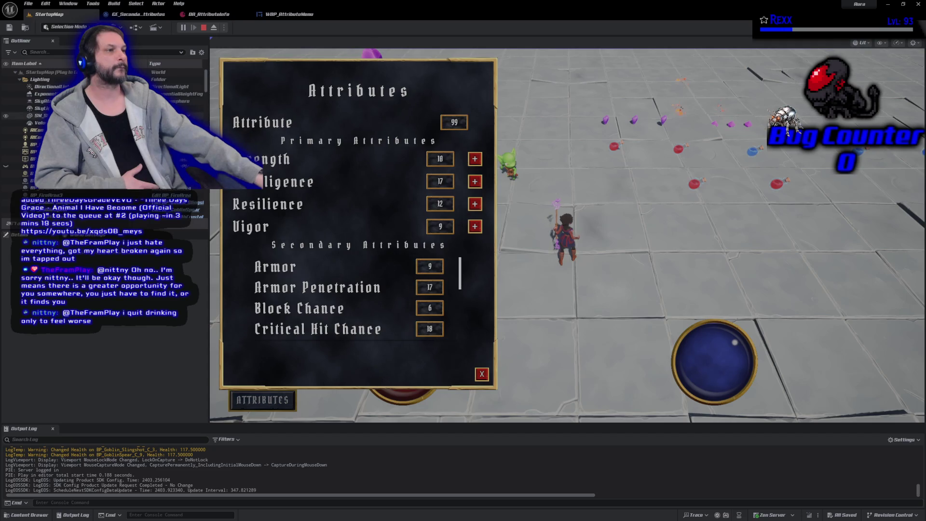
pyautogui.press('Escape')
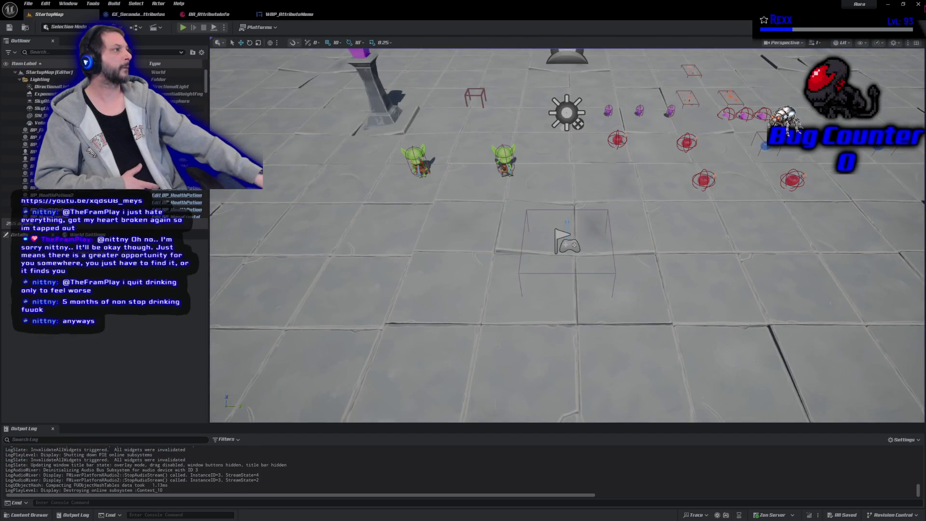
pyautogui.hotkey('alt', 'F4')
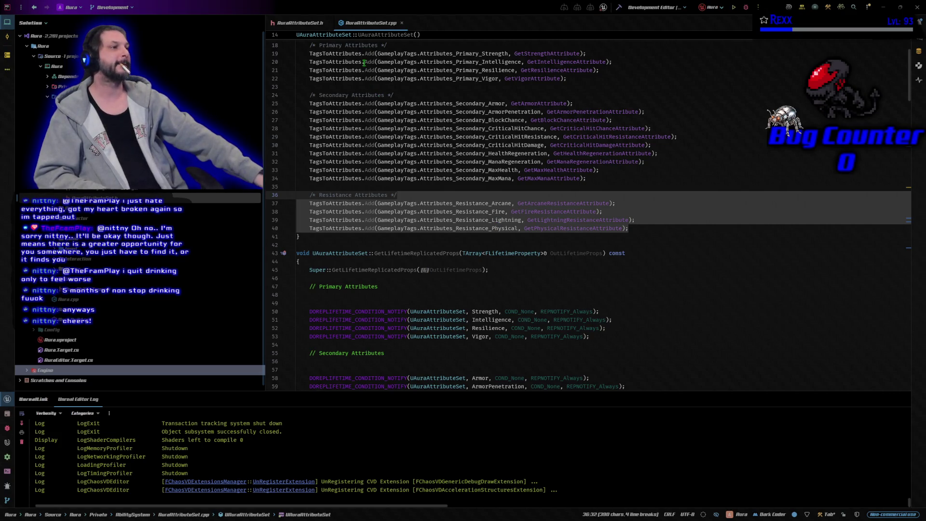
# - Close both AuraAttributeSet files and open ExecCalc_Damage.h and ExecCalc_Damage.cpp
pyautogui.middleClick(292, 24)
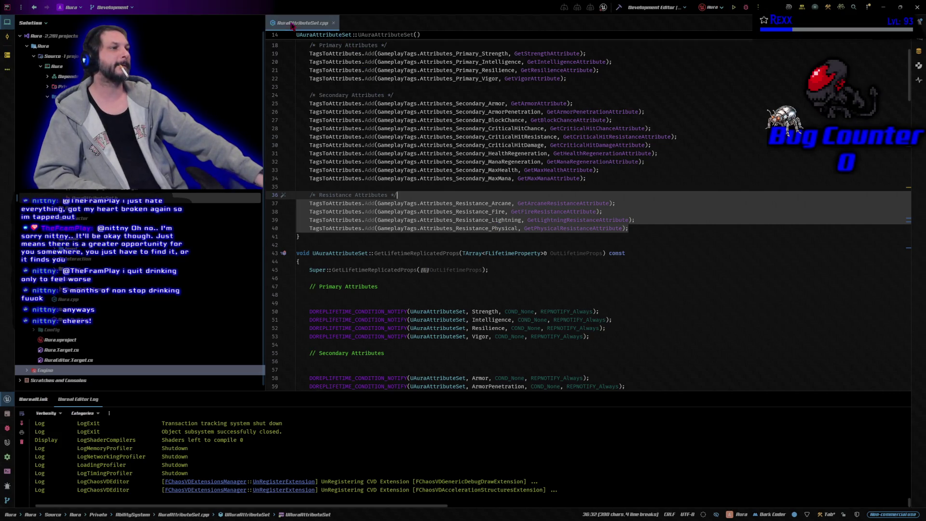
pyautogui.middleClick(292, 24)
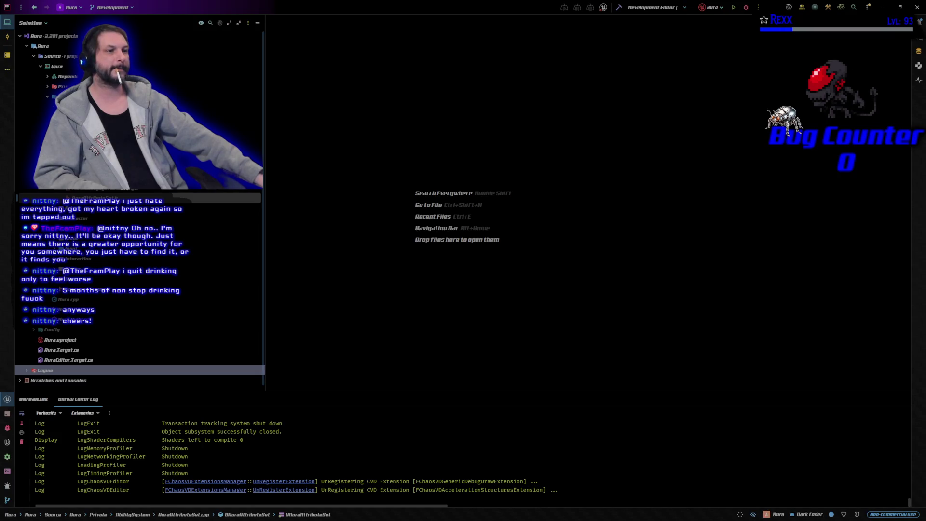
pyautogui.click(53, 147)
pyautogui.doubleClick(53, 157)
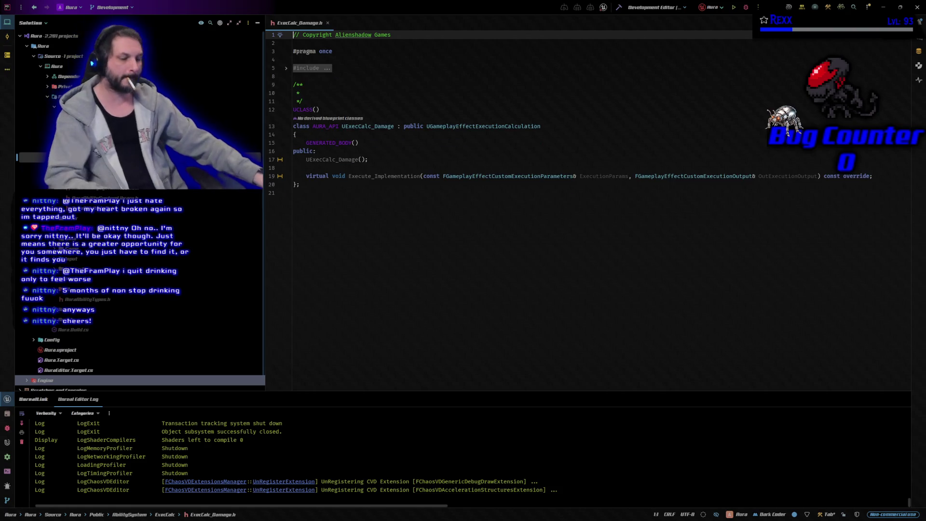
pyautogui.hotkey('alt', 'o')
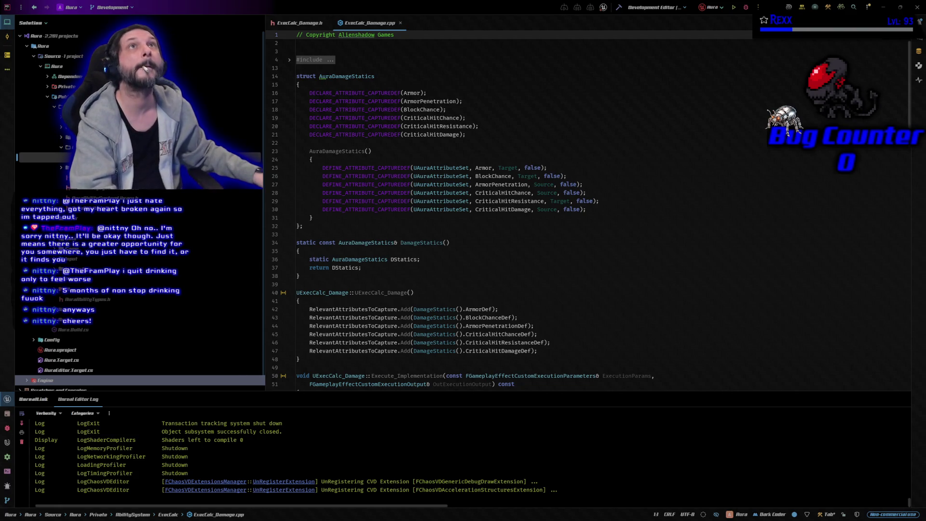
# - Paste the four resistance capture definitions and the TagsToCaptureDefs tag mappings into AuraDamageStatics
pyautogui.click(500, 132)
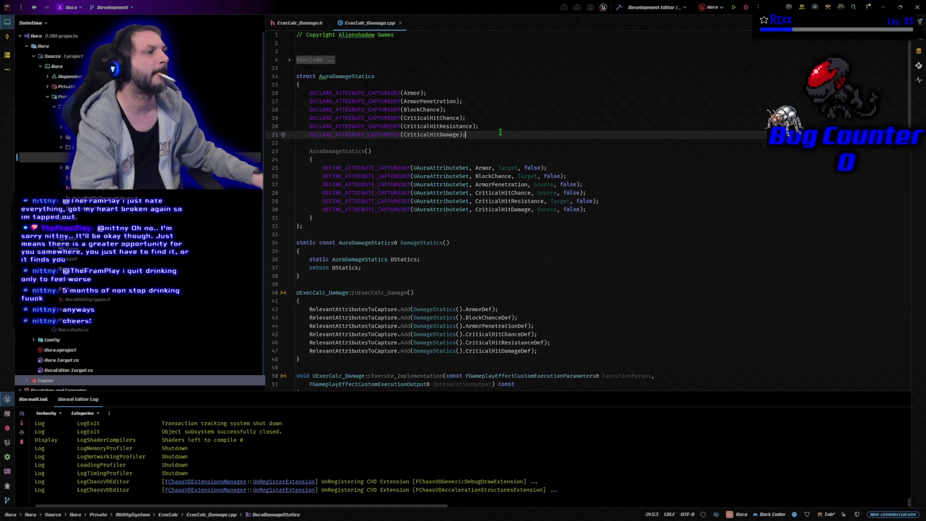
pyautogui.hotkey('ctrl', 'v')
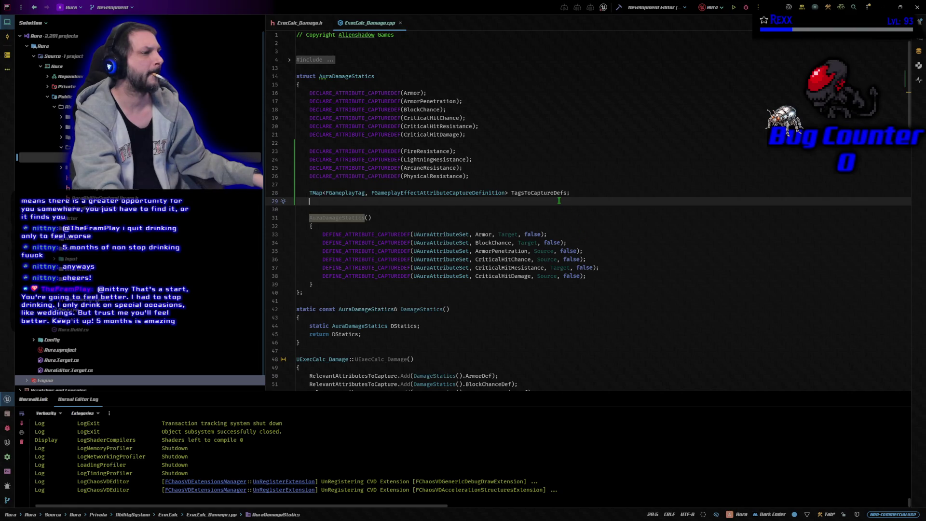
pyautogui.click(543, 209)
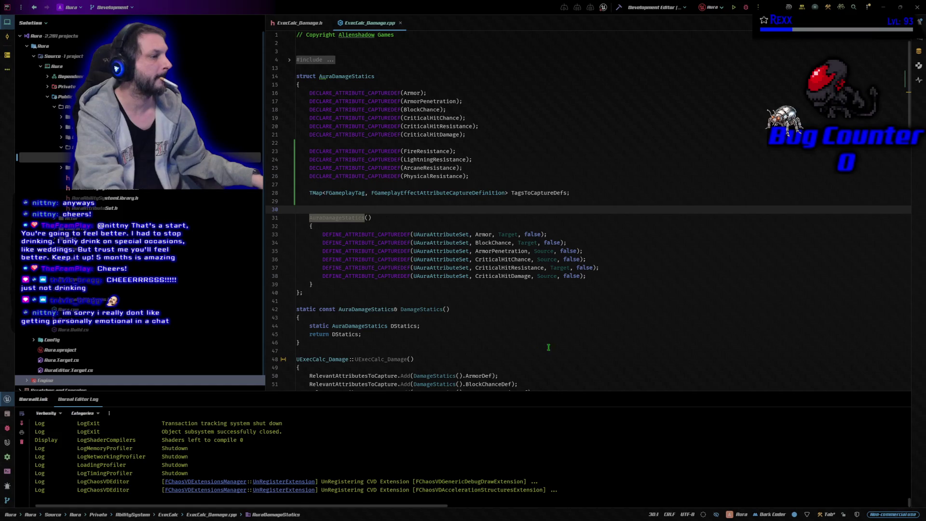
pyautogui.click(618, 277)
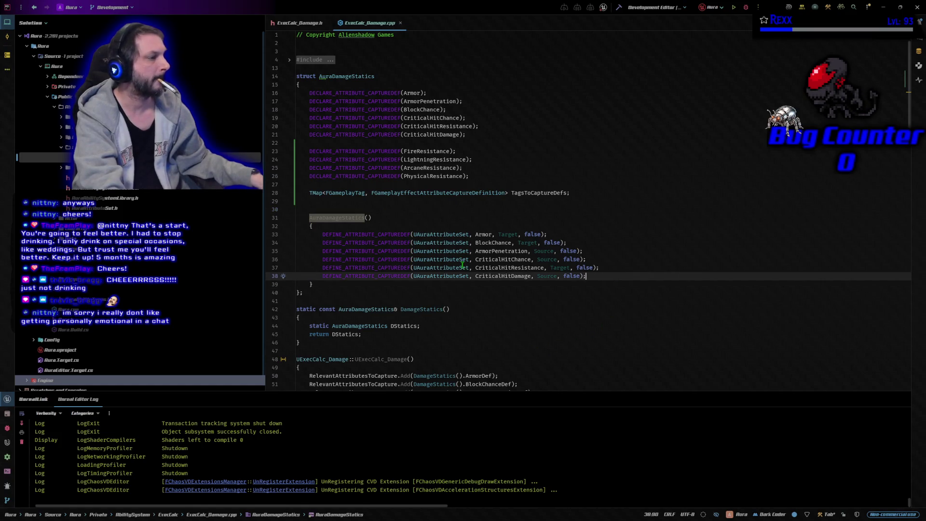
pyautogui.press('Tab')
pyautogui.press('Tab')
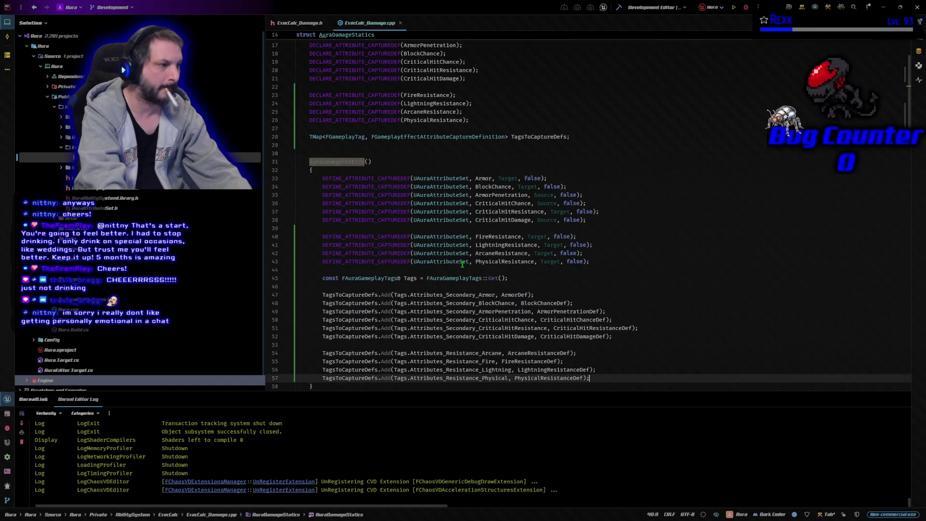
pyautogui.scroll(-3, 531, 261)
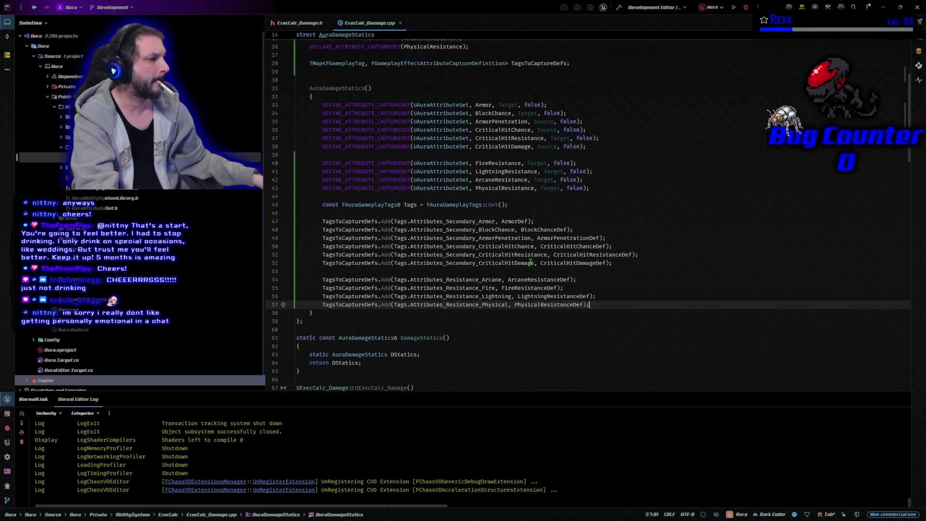
pyautogui.click(601, 340)
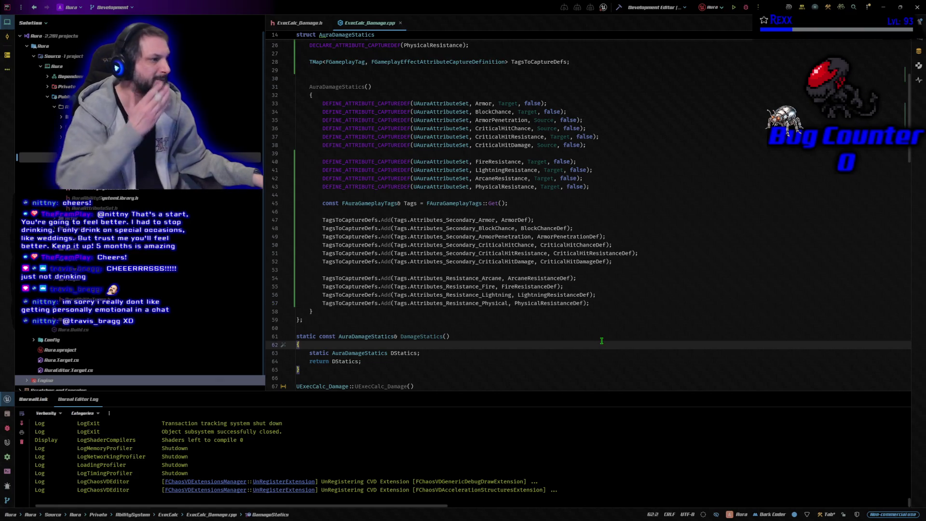
pyautogui.scroll(-3, 601, 341)
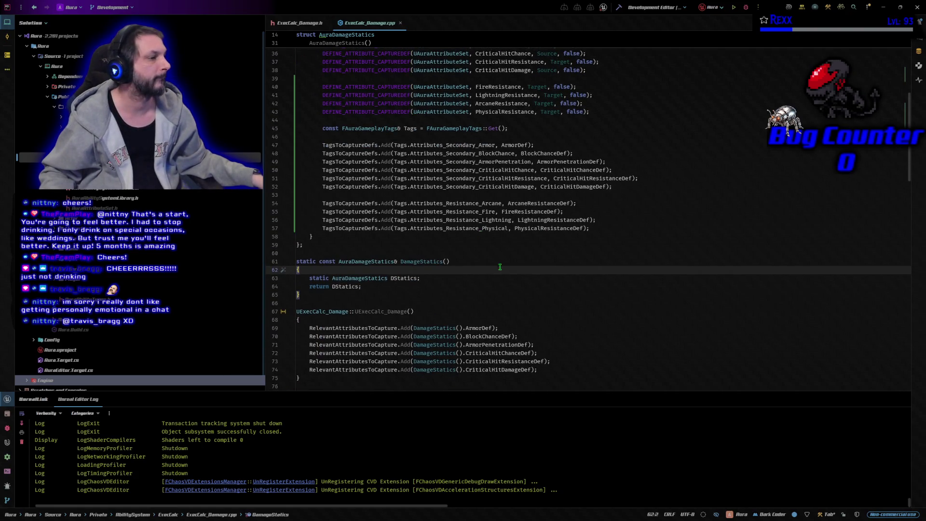
pyautogui.scroll(-3, 494, 260)
pyautogui.click(557, 295)
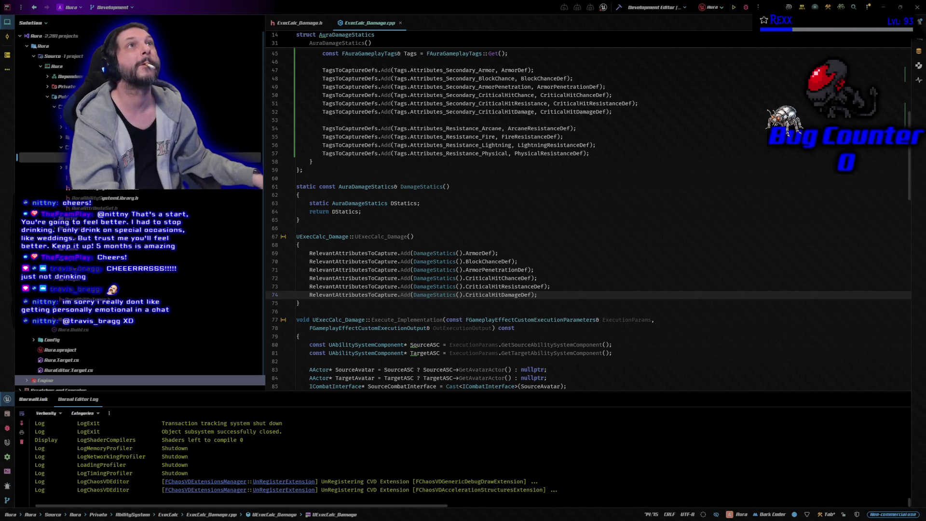
pyautogui.scroll(5, 621, 294)
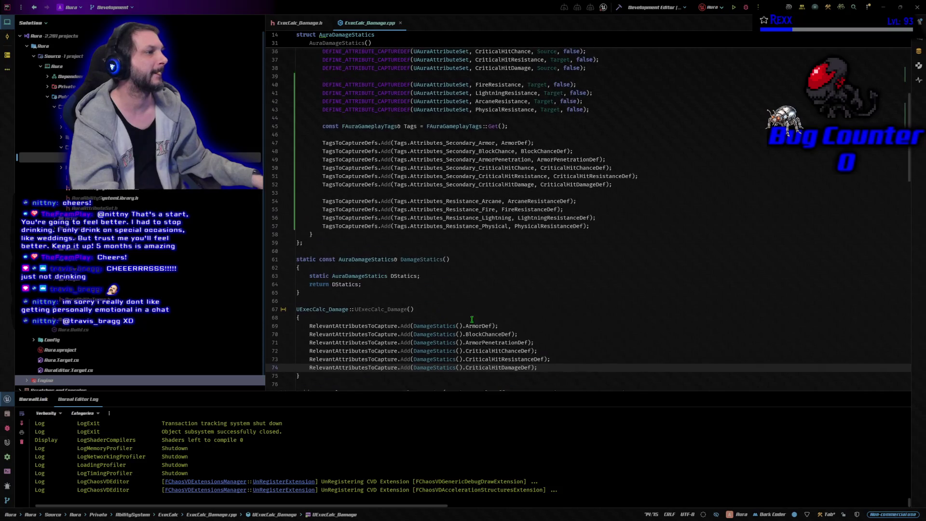
pyautogui.scroll(-1, 620, 294)
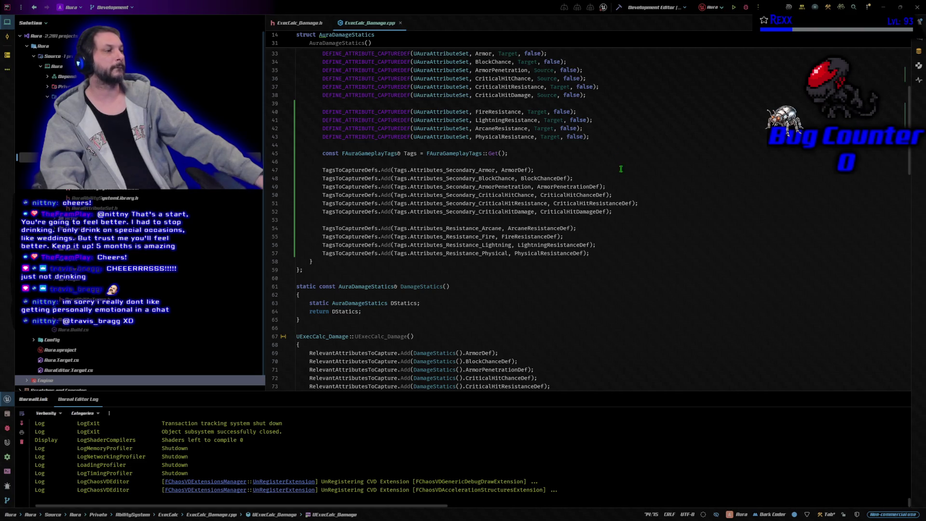
pyautogui.click(619, 254)
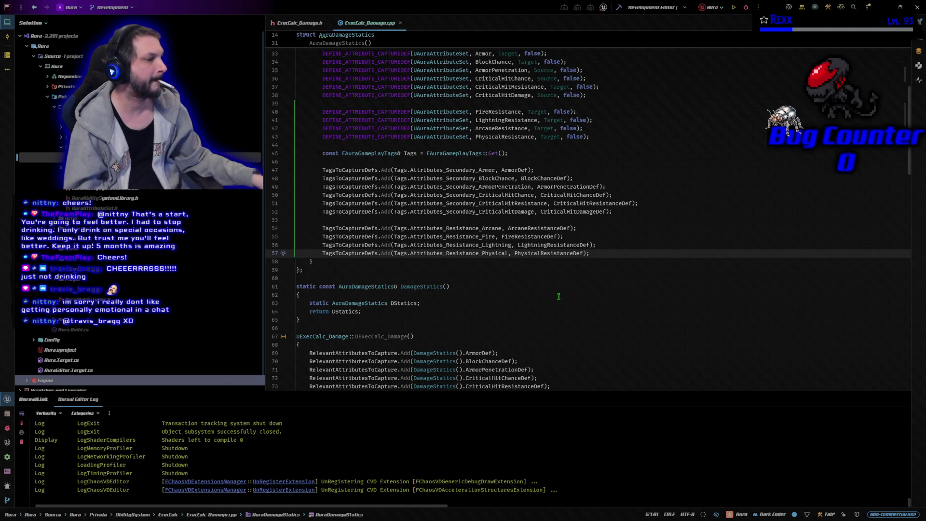
# - Add Fire, Lightning, Arcane and Physical resistance lines to RelevantAttributesToCapture in the UExecCalc_Damage constructor
pyautogui.scroll(-6, 559, 296)
pyautogui.click(541, 240)
pyautogui.press('Down')
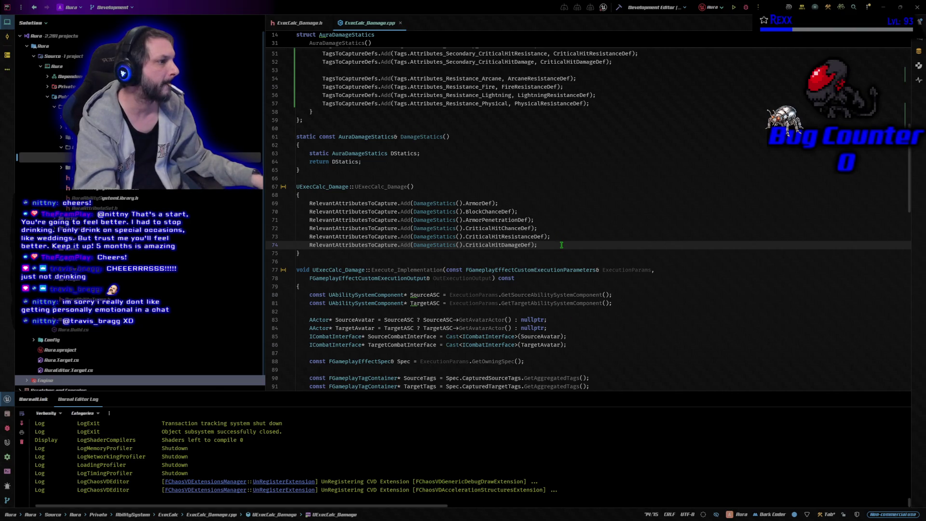
pyautogui.press('Return')
pyautogui.press('Tab')
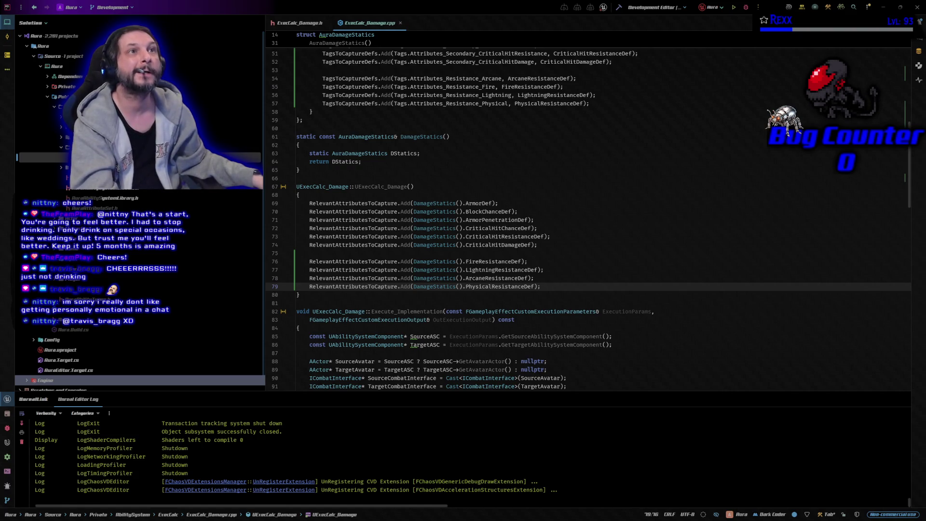
pyautogui.scroll(-6, 556, 265)
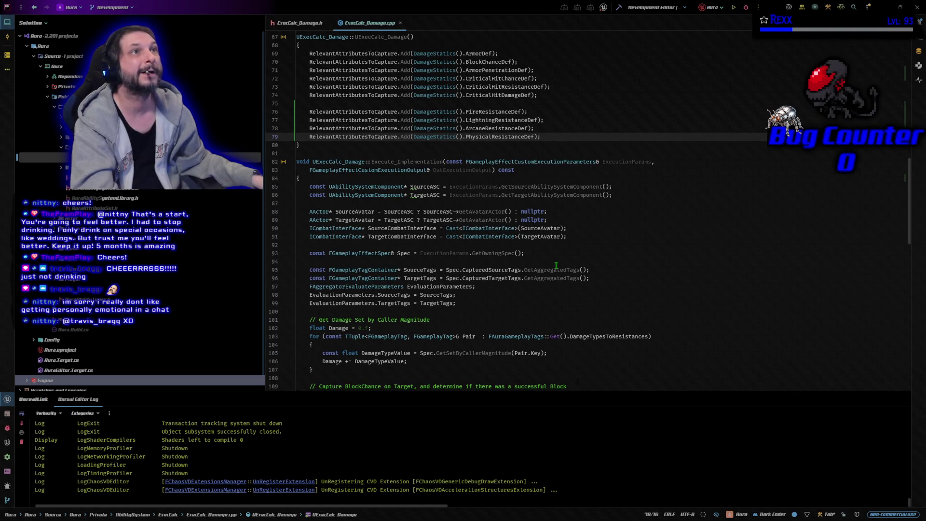
pyautogui.scroll(-5, 556, 265)
pyautogui.scroll(5, 556, 265)
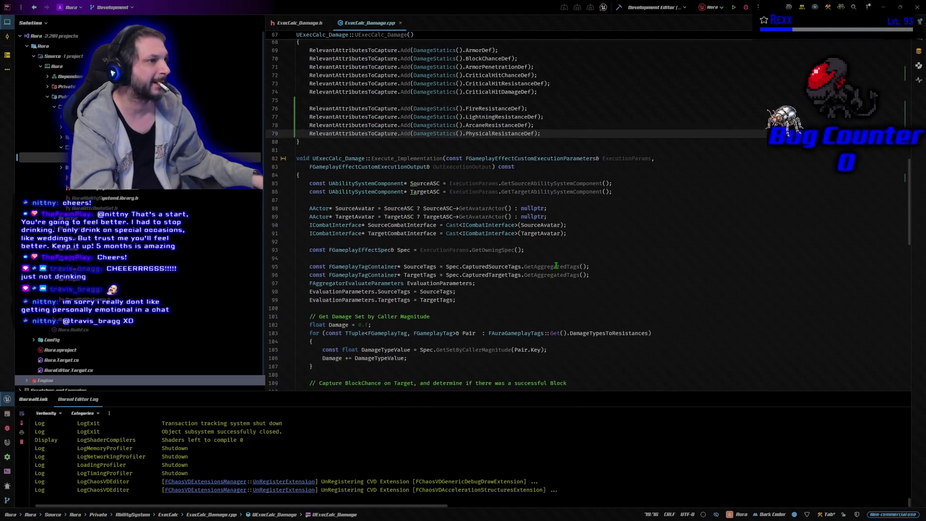
pyautogui.scroll(2, 556, 266)
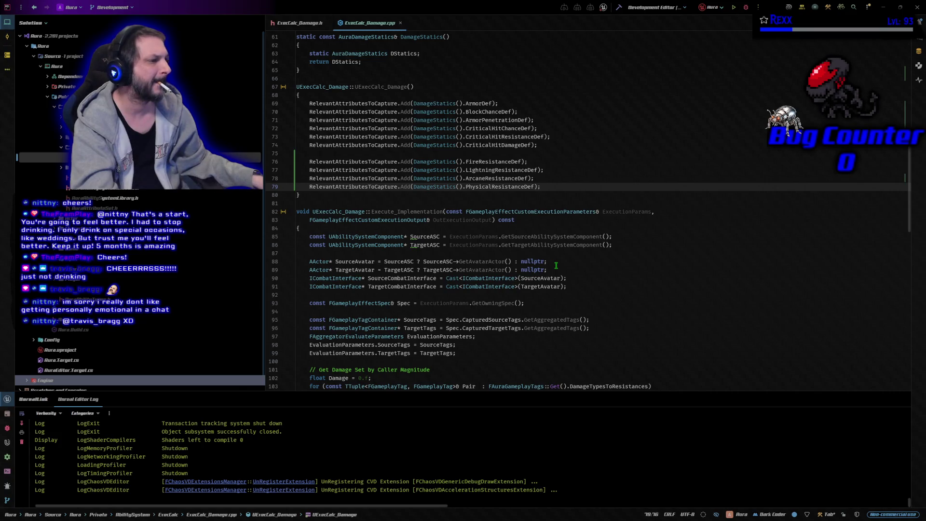
pyautogui.scroll(-12, 556, 265)
pyautogui.scroll(-8, 556, 265)
pyautogui.scroll(-5, 554, 261)
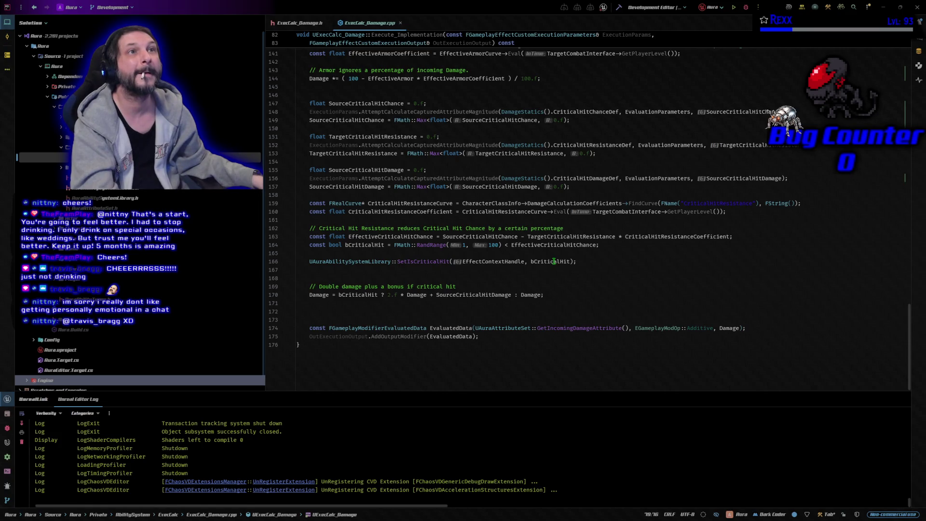
pyautogui.scroll(10, 554, 260)
pyautogui.scroll(7, 554, 261)
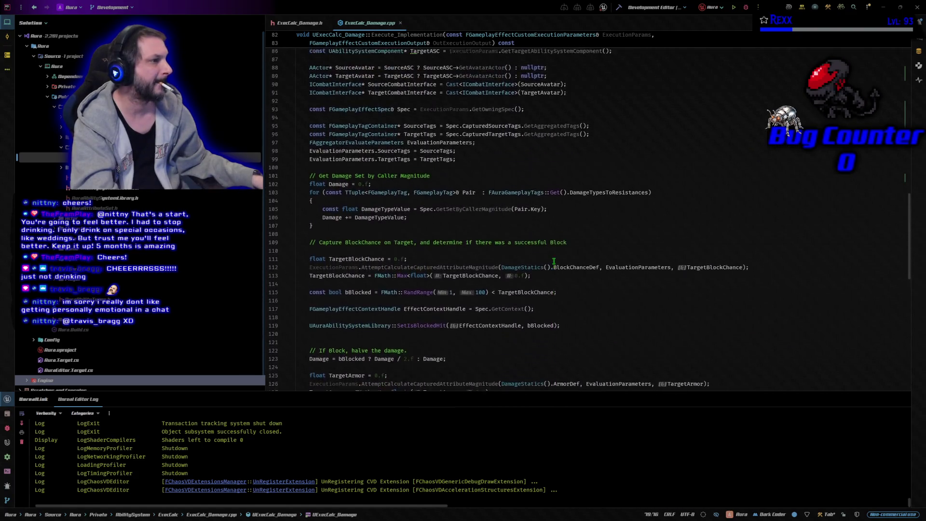
pyautogui.scroll(4, 554, 261)
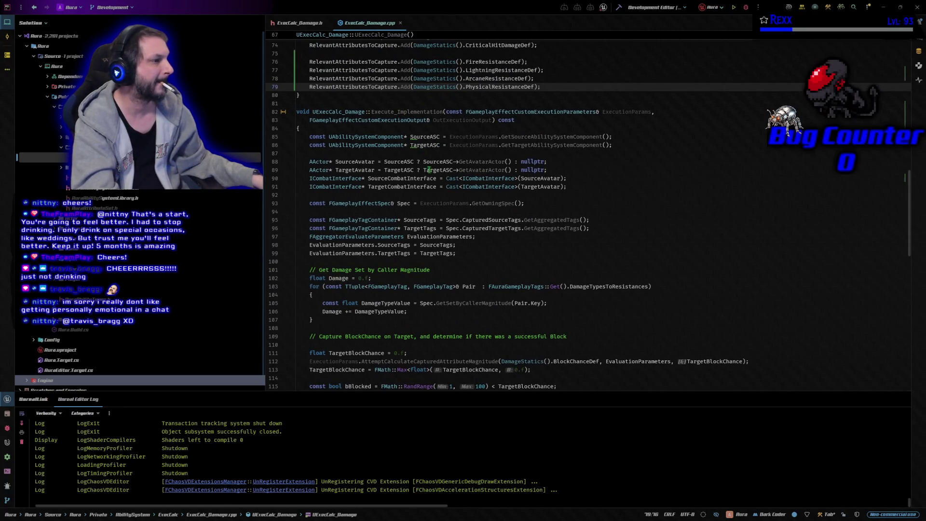
# - Replace the DamageTypeValue line with a block reducing damage by the target's clamped resistance
pyautogui.click(570, 303)
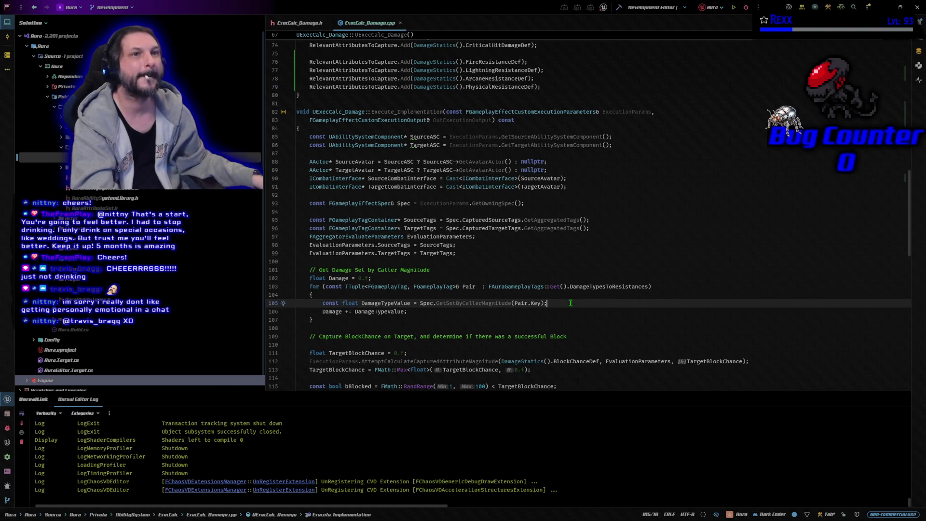
pyautogui.moveTo(548, 303); pyautogui.dragTo(322, 303)
pyautogui.hotkey('ctrl', 'v')
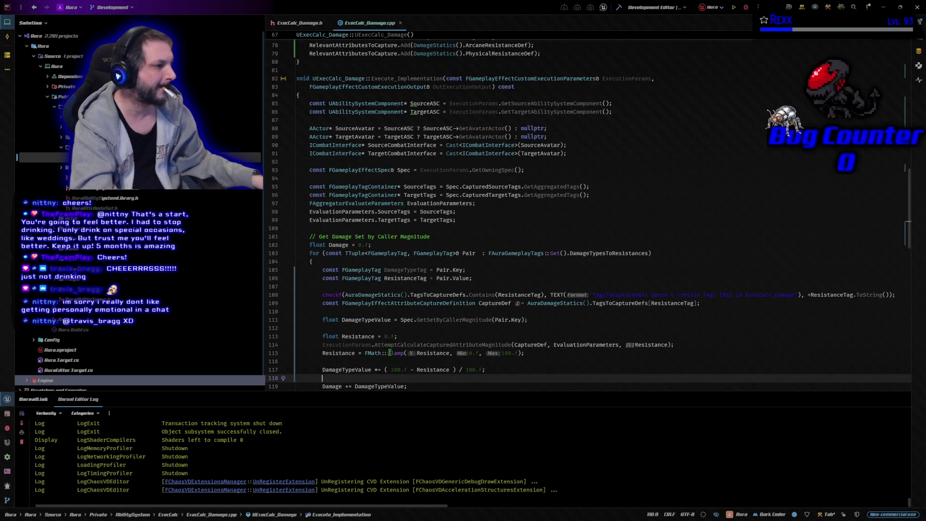
pyautogui.press('Return')
# - Build the project and launch it in the Unreal Editor for debugging
pyautogui.scroll(-2, 437, 259)
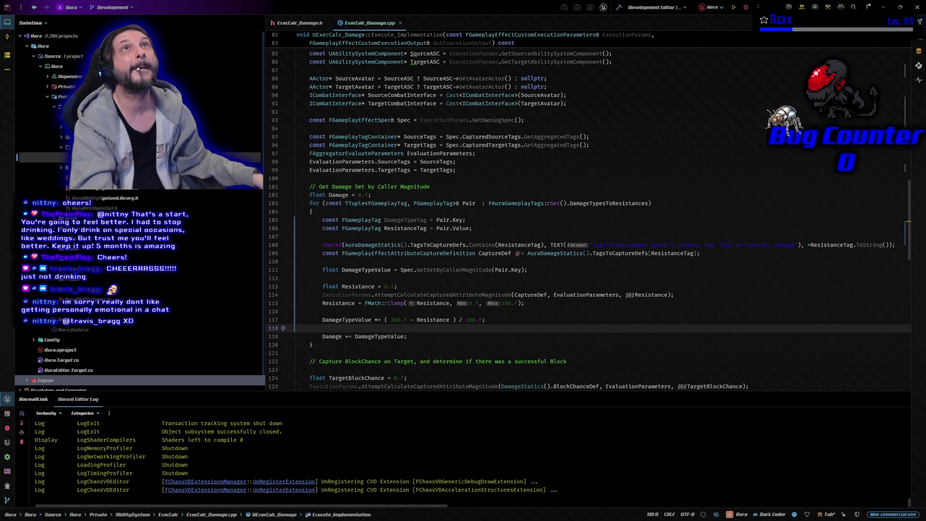
pyautogui.click(619, 7)
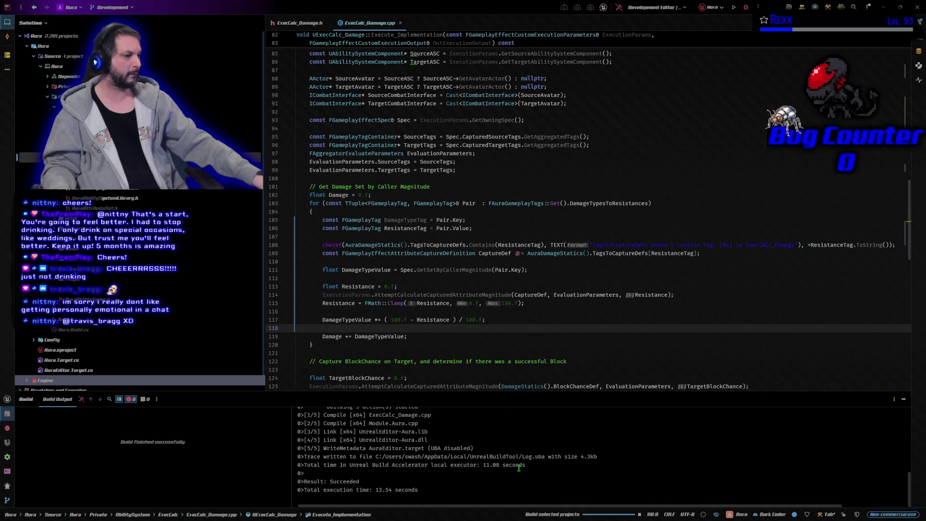
pyautogui.click(745, 7)
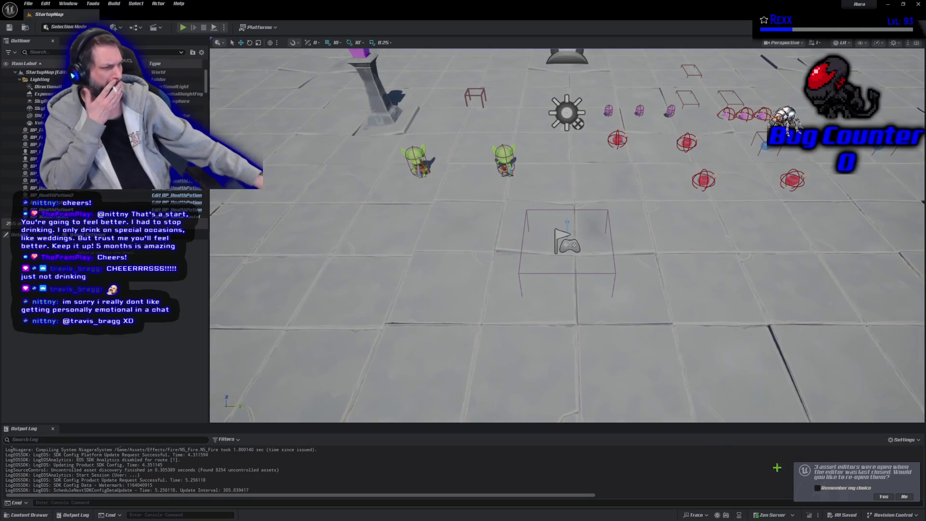
# - Decline reopening the three previous asset editors and switch back to Rider
pyautogui.click(905, 498)
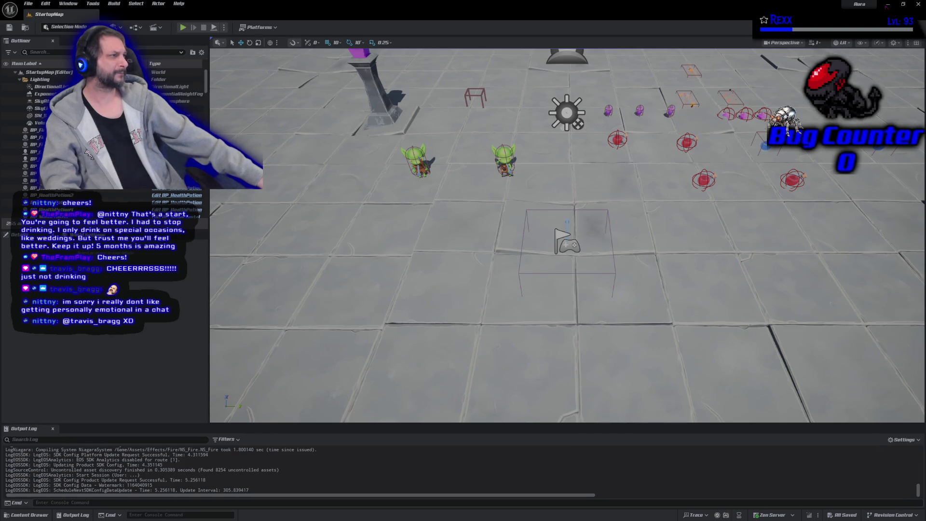
pyautogui.hotkey('alt', 'Tab')
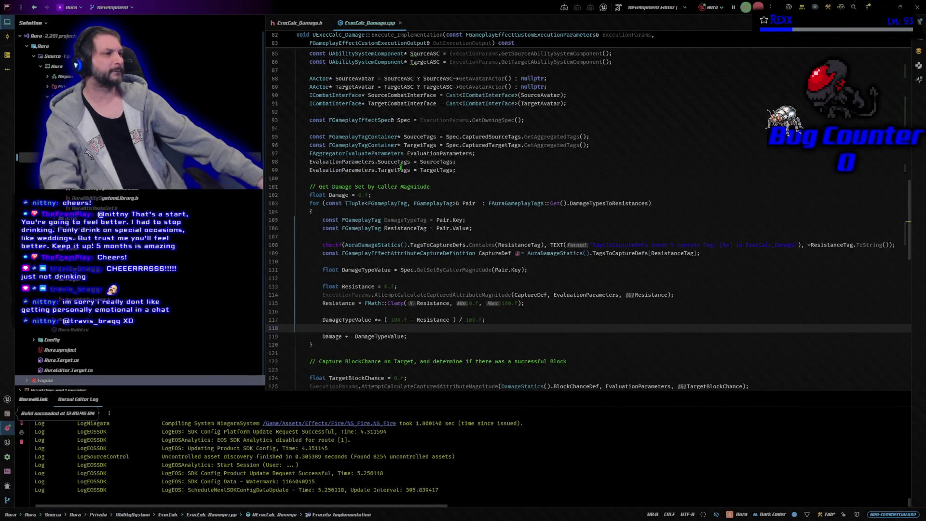
pyautogui.scroll(10, 400, 167)
pyautogui.scroll(15, 400, 167)
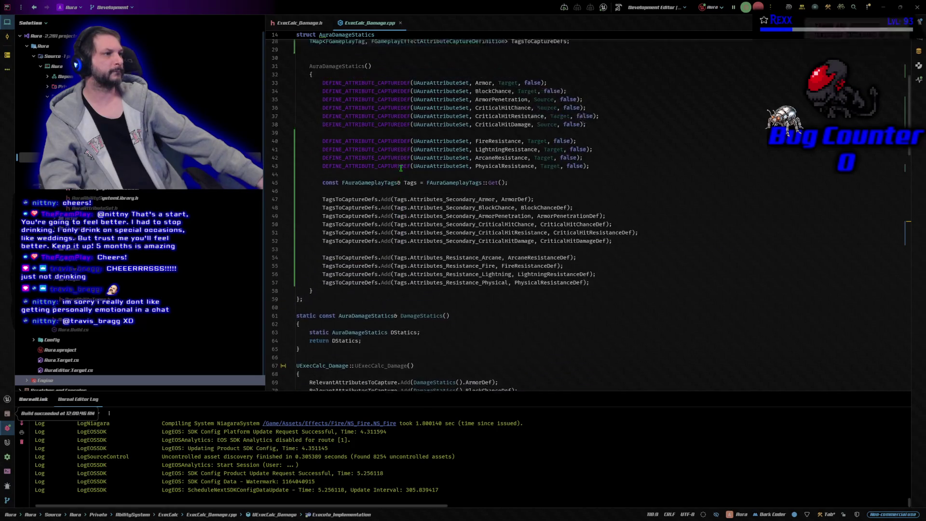
pyautogui.scroll(-2, 400, 168)
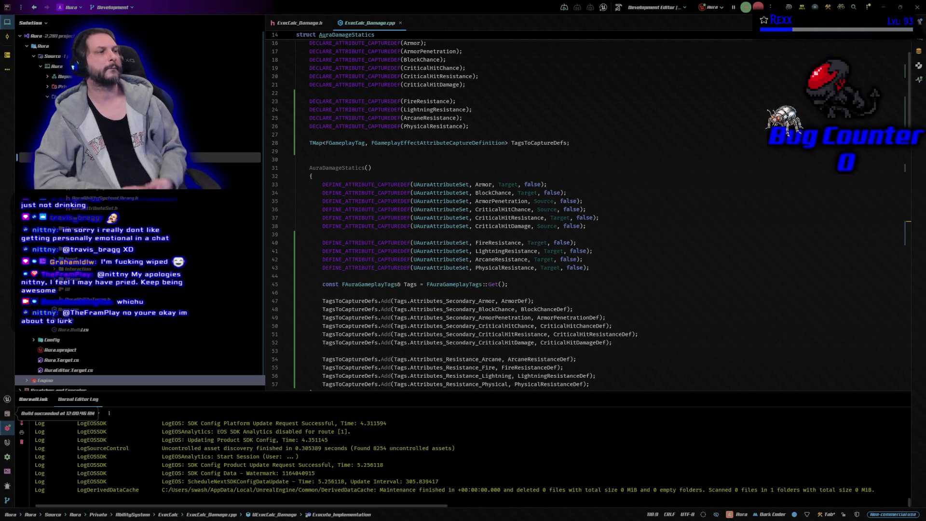
pyautogui.click(581, 142)
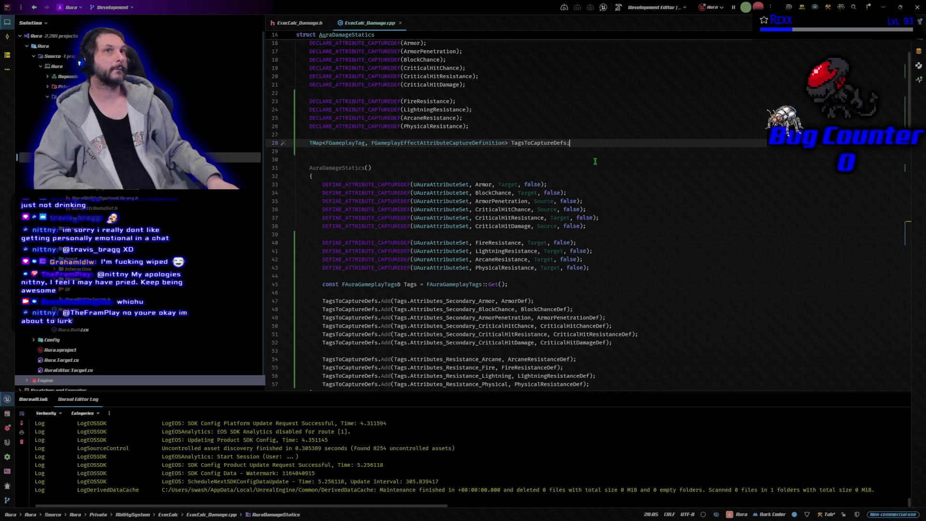
pyautogui.scroll(-2, 595, 162)
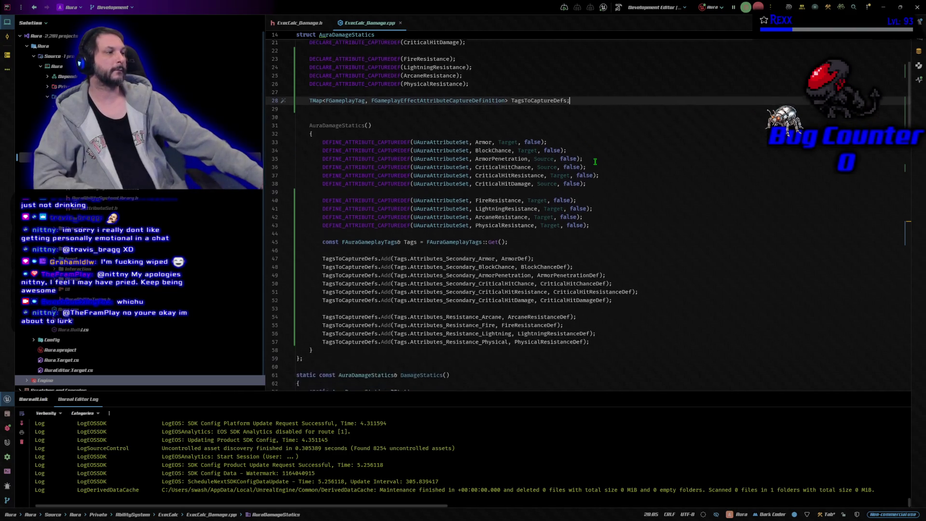
pyautogui.click(604, 223)
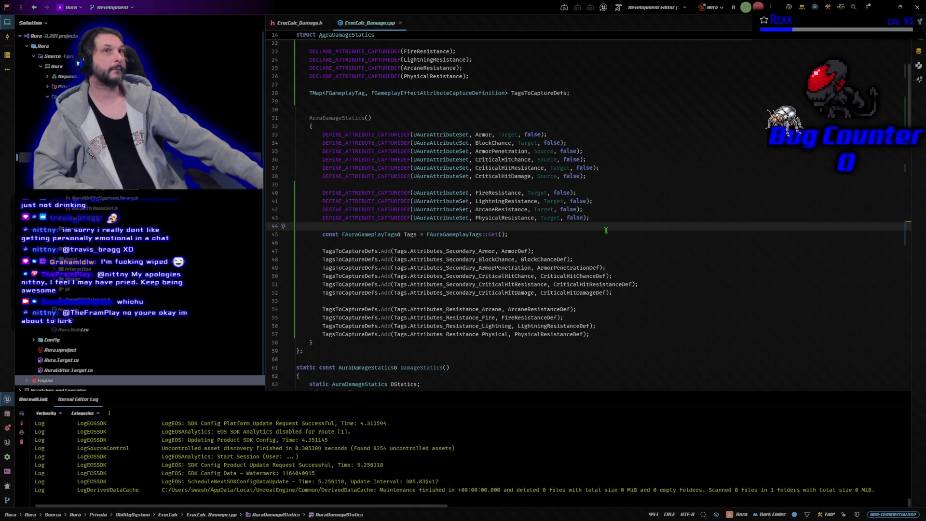
pyautogui.click(607, 235)
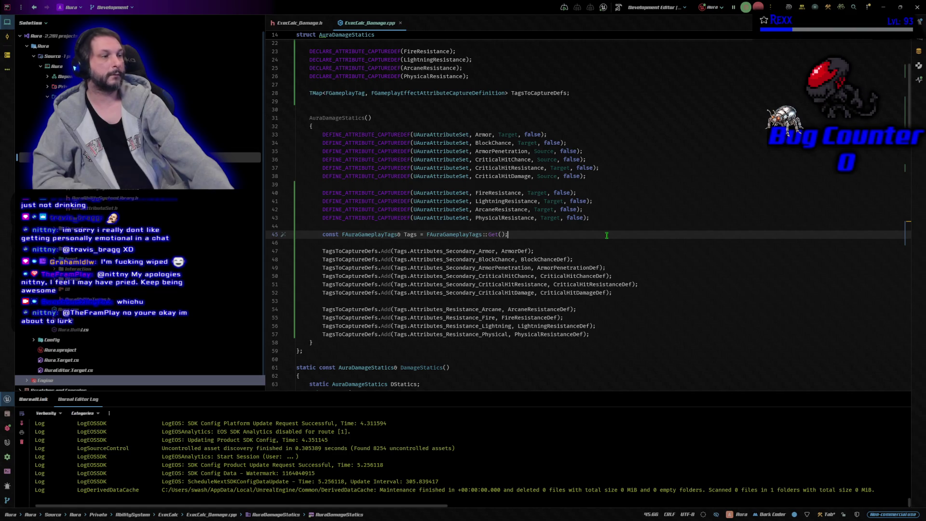
pyautogui.press('Down')
pyautogui.press('Down')
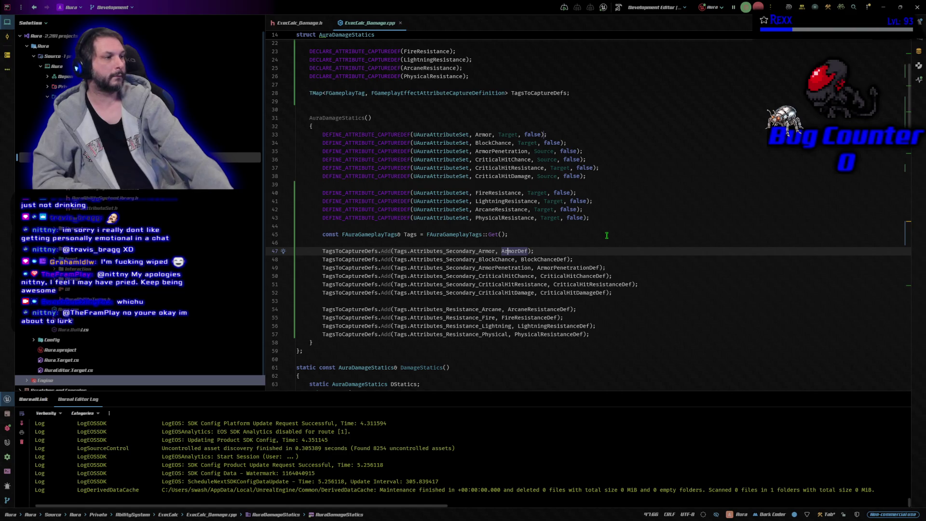
pyautogui.press('Up')
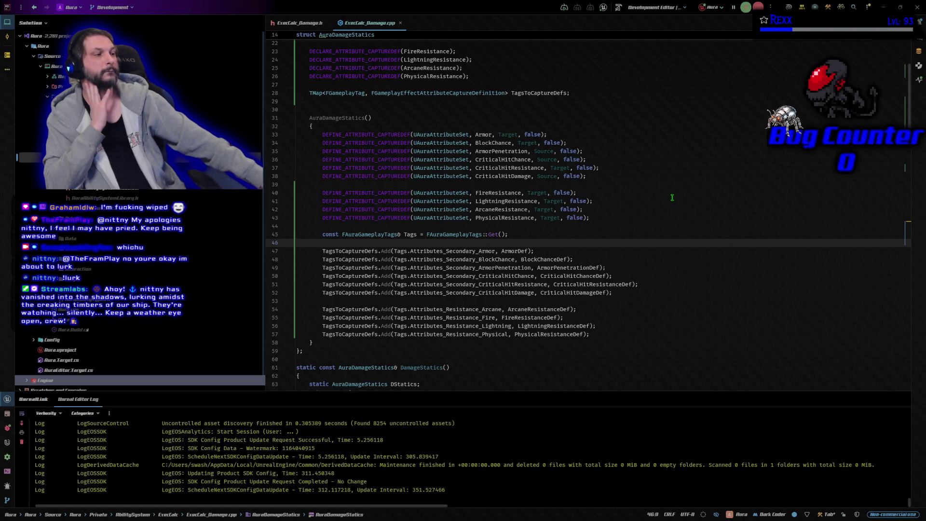
pyautogui.scroll(-3, 672, 198)
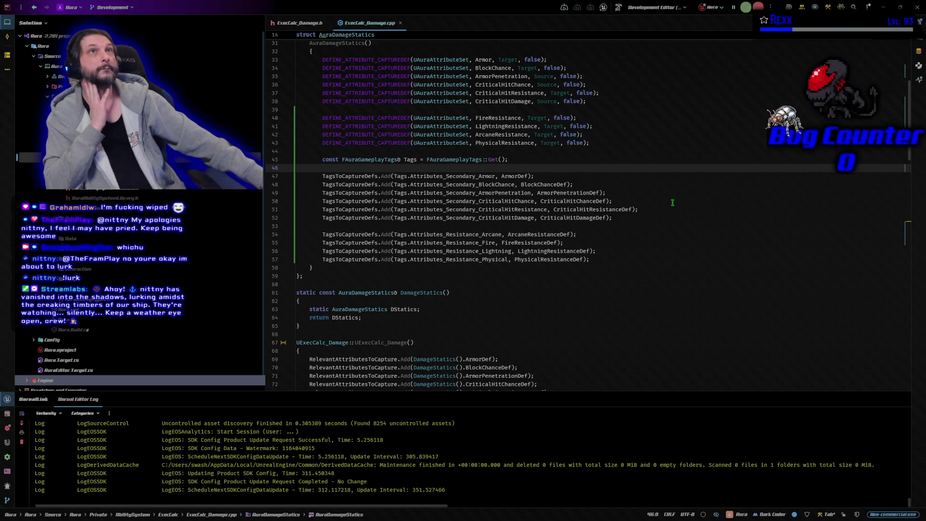
pyautogui.scroll(-8, 672, 203)
pyautogui.scroll(-11, 660, 206)
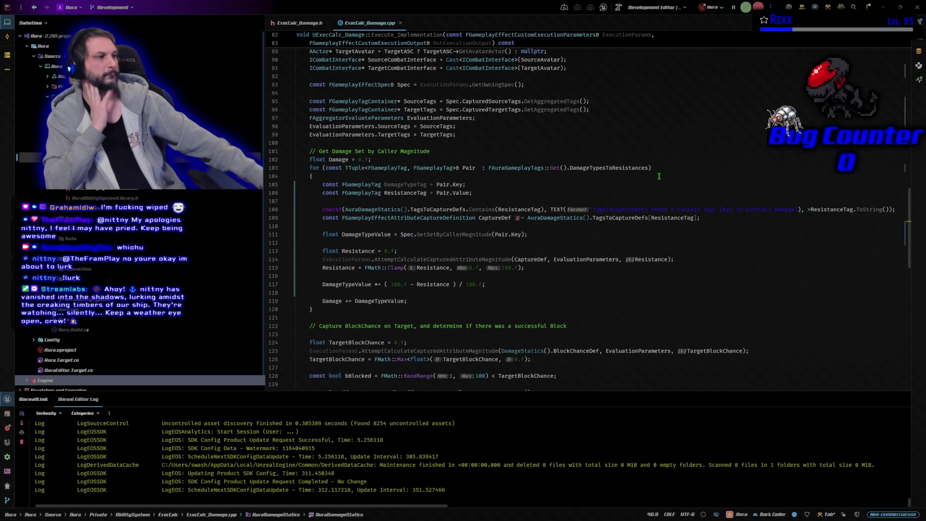
# - Review the DamageTypesToResistances loop and resistance capture code in Execute_Implementation without changes
pyautogui.click(672, 166)
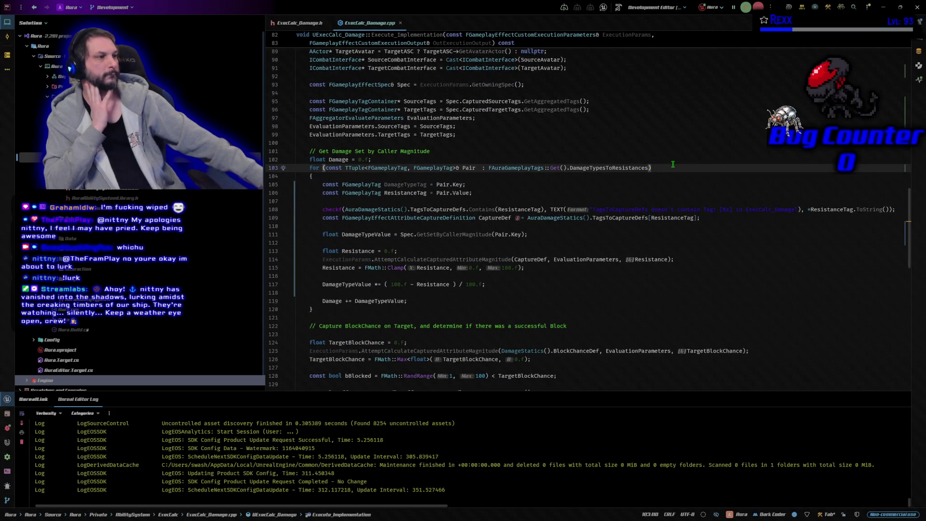
pyautogui.click(640, 209)
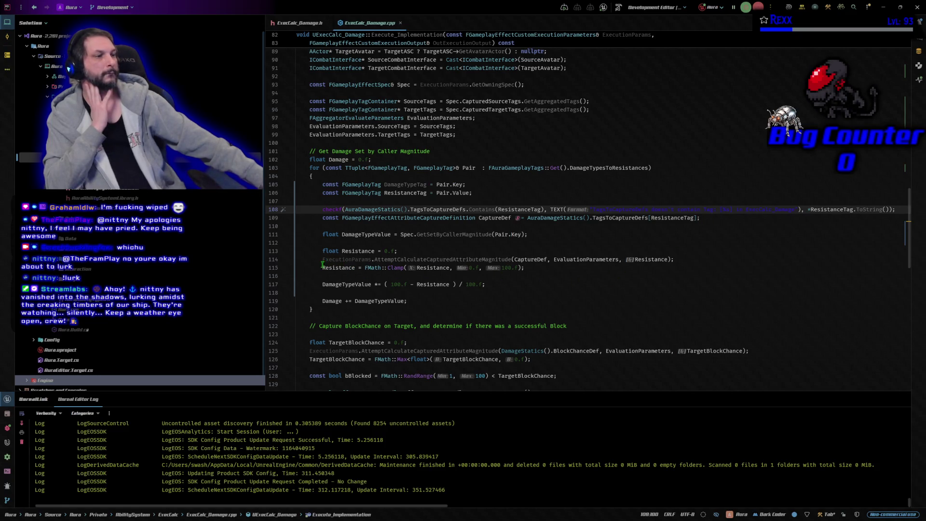
pyautogui.click(412, 251)
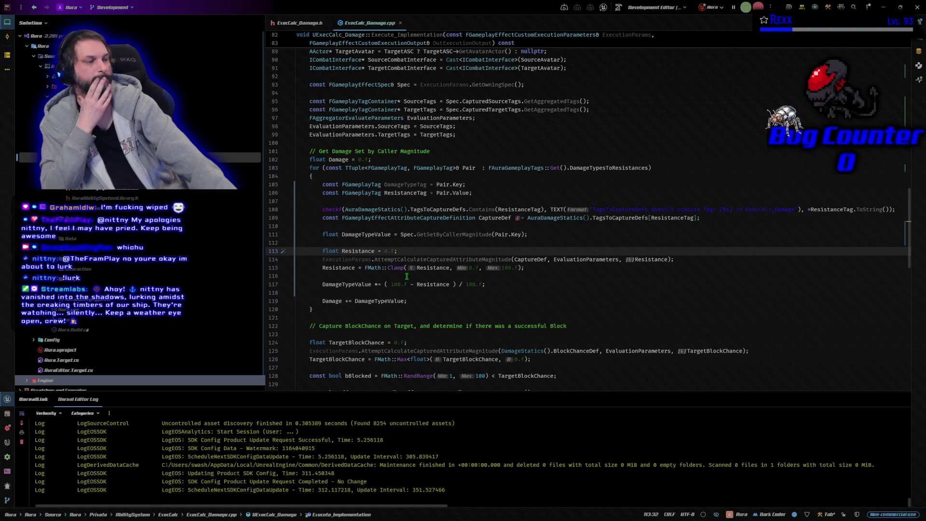
pyautogui.press('Down')
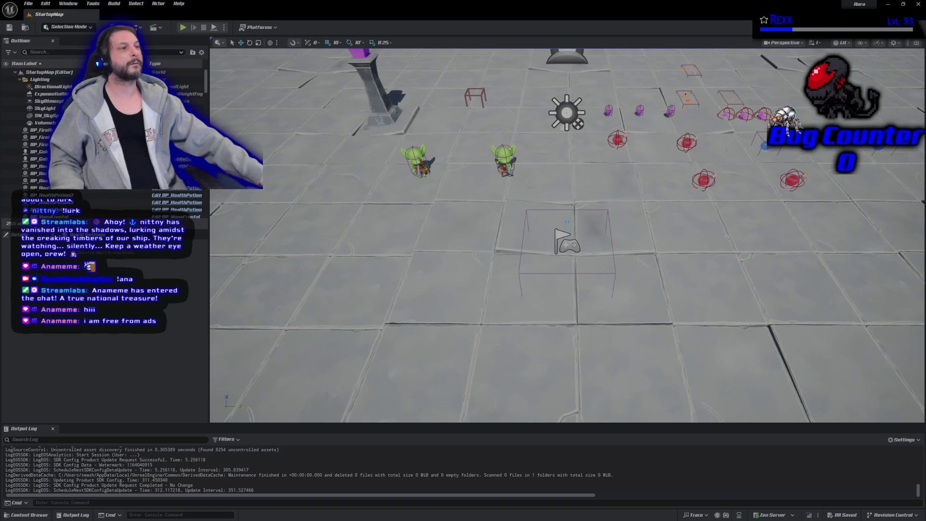
# - Start a Play-in-Editor test of the StartupMap level
pyautogui.click(182, 27)
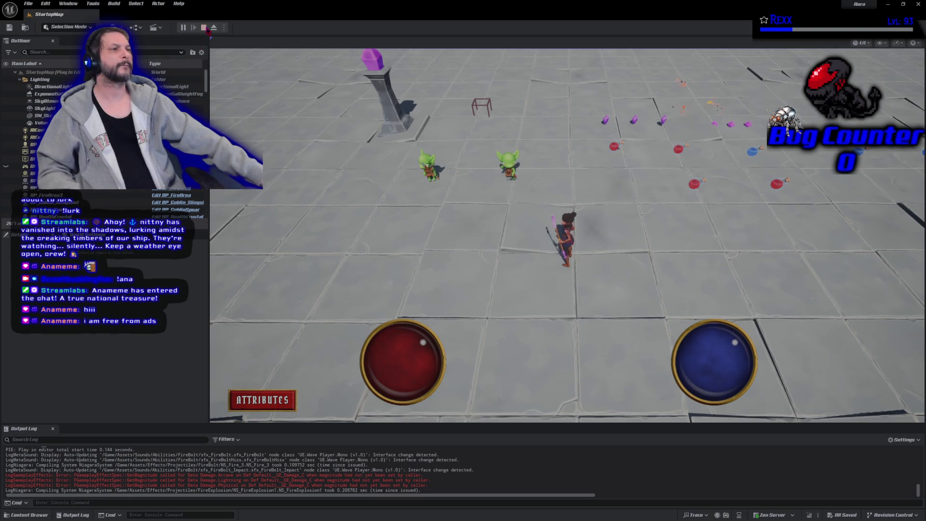
# - End the play test and show the Content Drawer at the UI/AttributeMenu folder
pyautogui.click(204, 27)
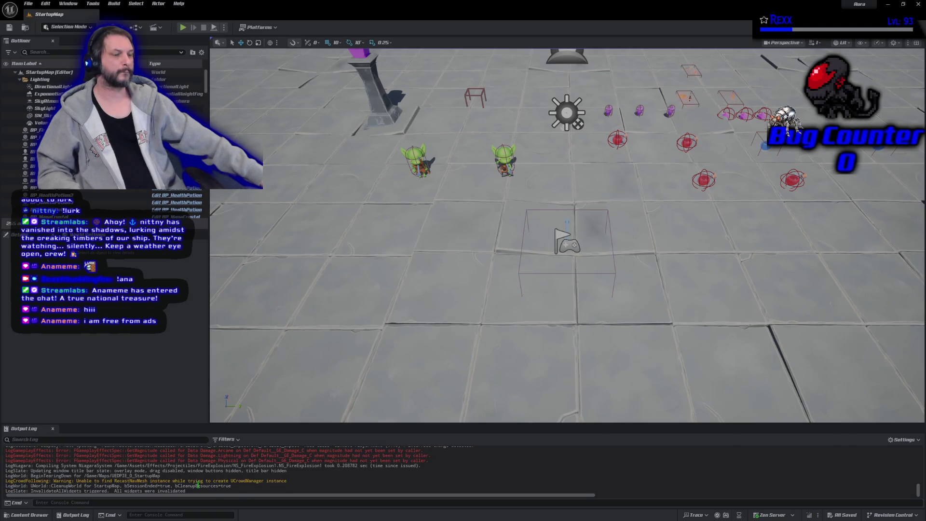
pyautogui.scroll(1, 198, 485)
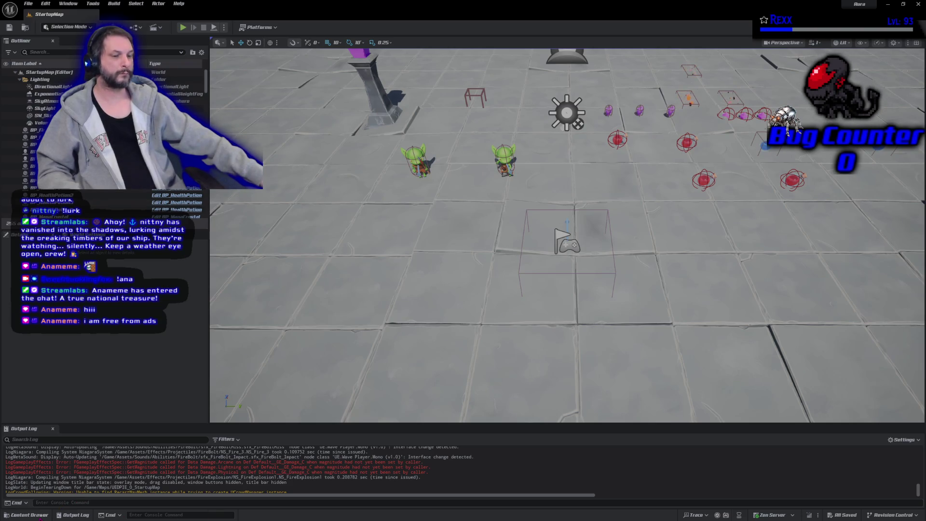
pyautogui.click(28, 514)
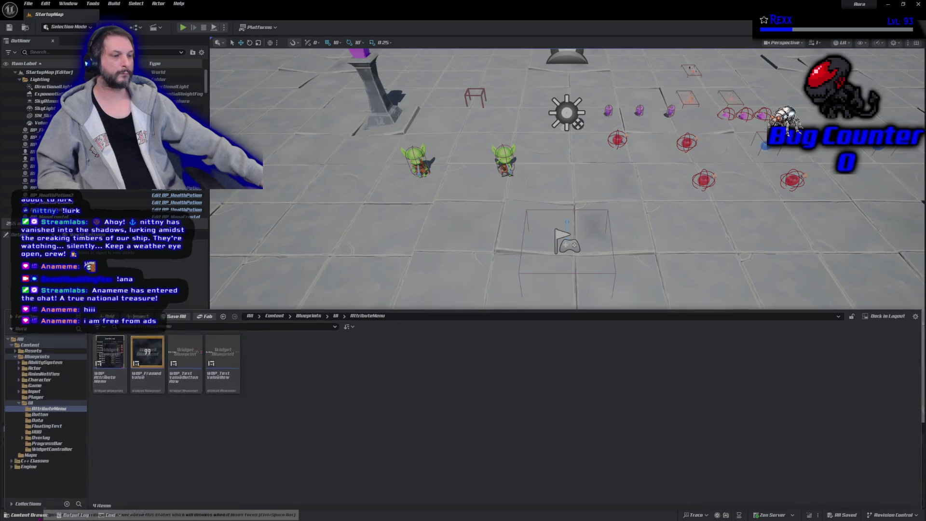
# - Open GE_SecondaryAttributes_Enemy from AbilitySystem > GameplayEffects > DefaultAttributes
pyautogui.click(50, 362)
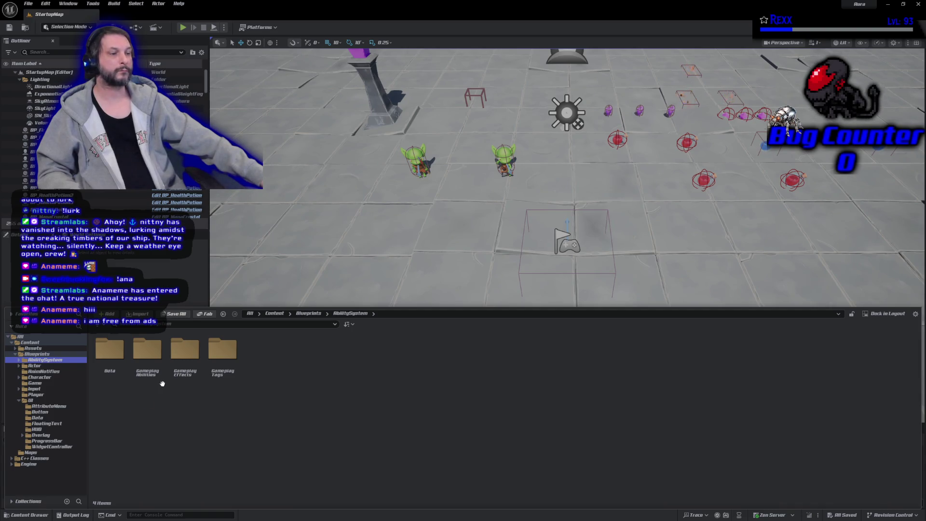
pyautogui.doubleClick(185, 354)
pyautogui.doubleClick(114, 379)
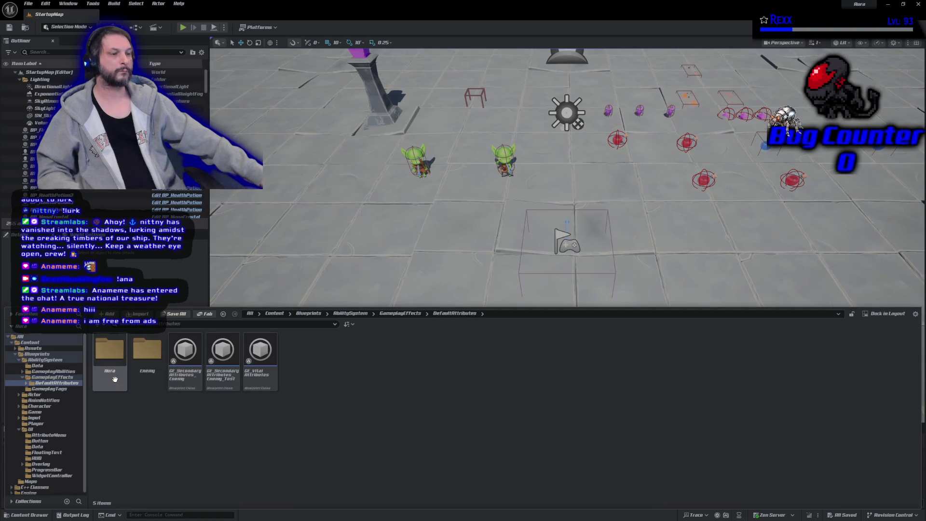
pyautogui.doubleClick(186, 371)
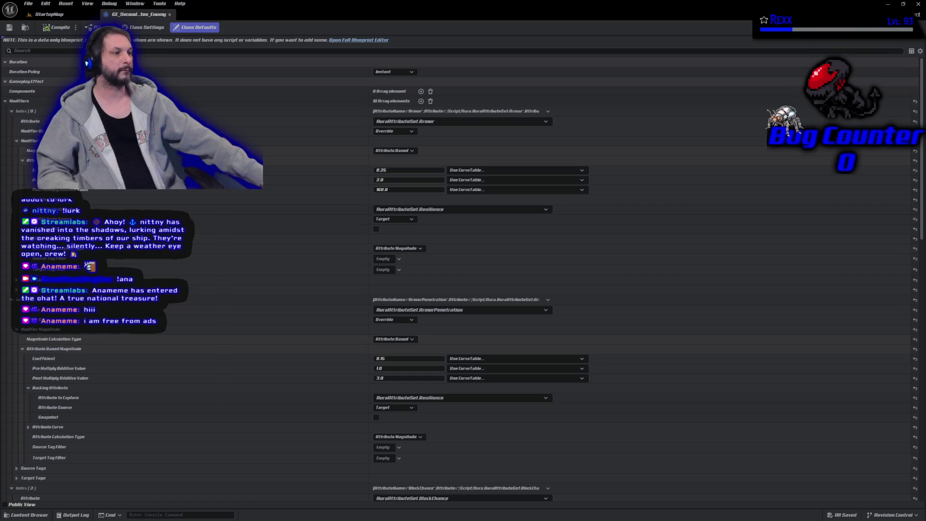
# - Collapse the existing modifier entries Index [0] through [4]
pyautogui.click(11, 111)
pyautogui.click(12, 121)
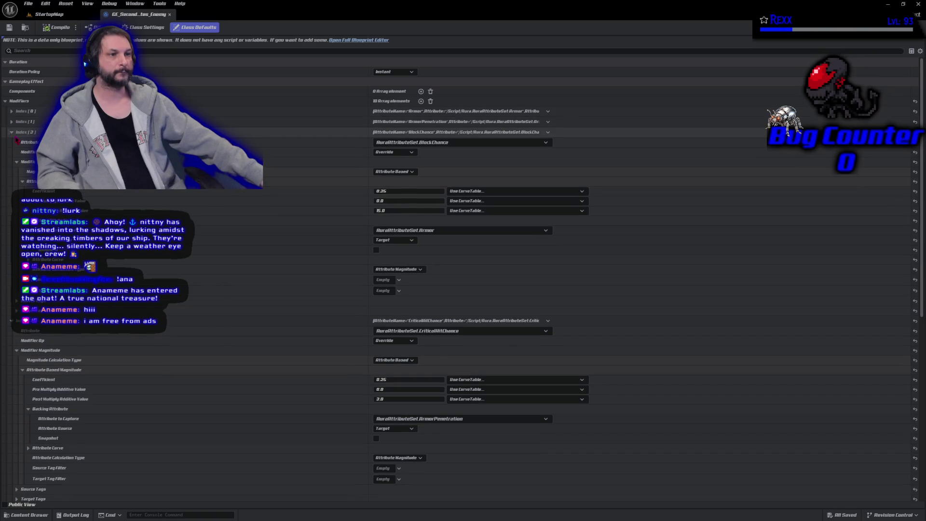
pyautogui.click(12, 132)
pyautogui.click(11, 143)
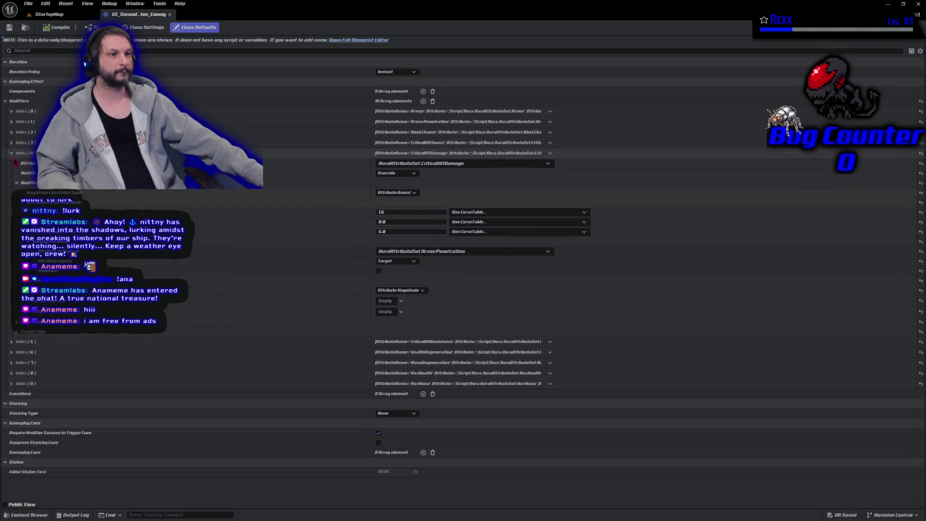
pyautogui.click(11, 154)
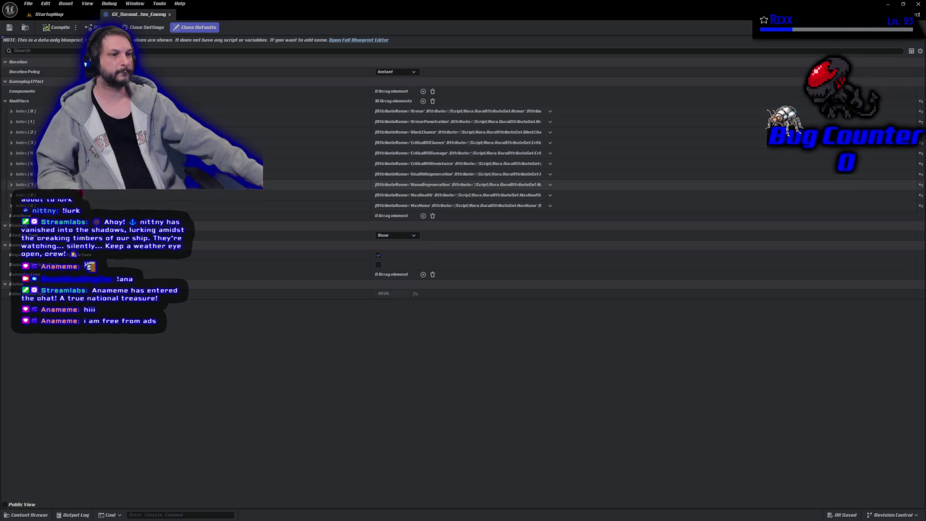
# - Add a new modifier targeting AuraAttributeSet.FireResistance with the Override operation
pyautogui.click(423, 101)
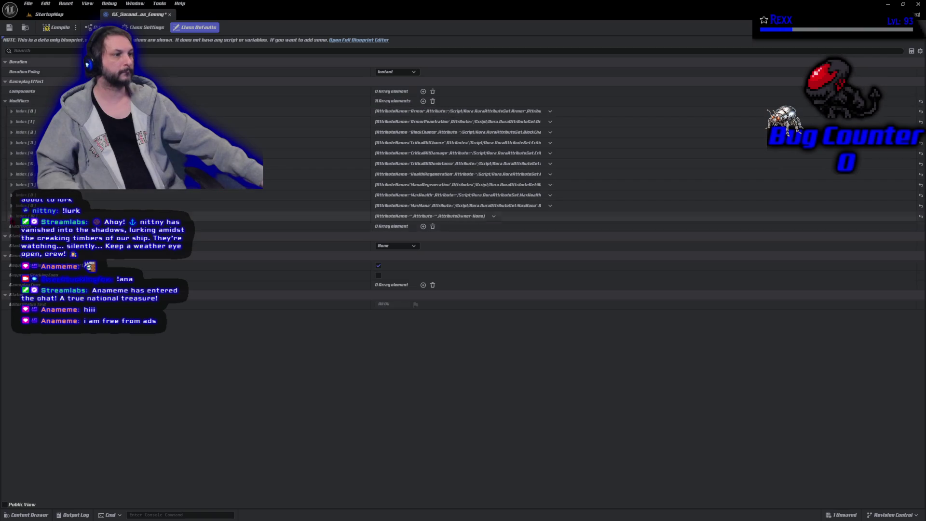
pyautogui.click(10, 216)
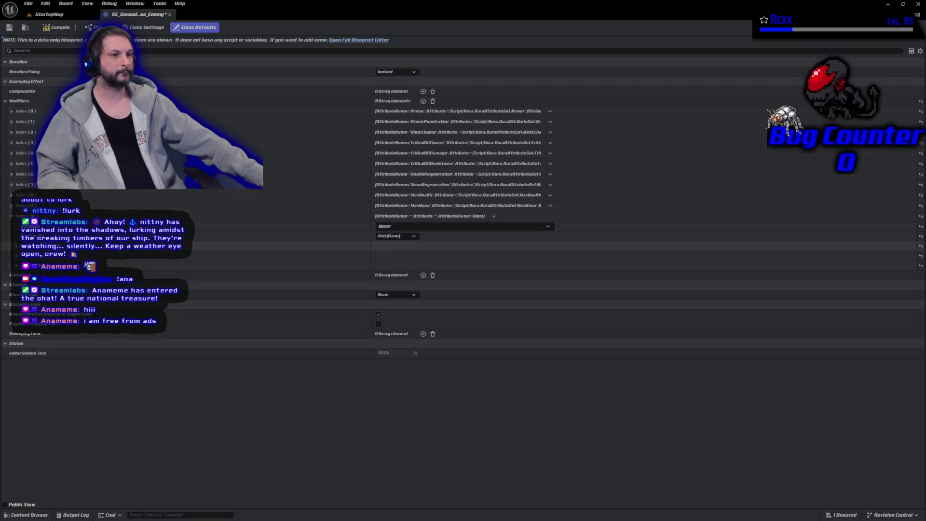
pyautogui.click(400, 226)
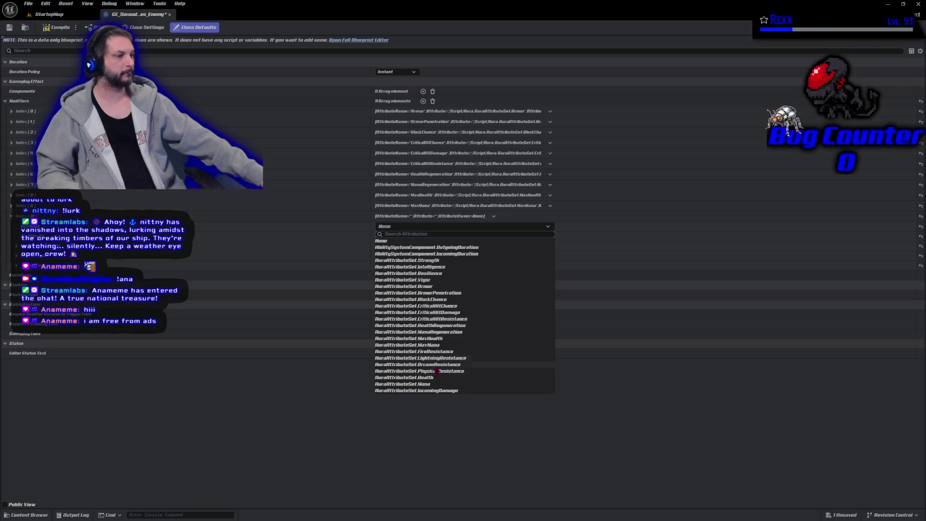
pyautogui.click(444, 351)
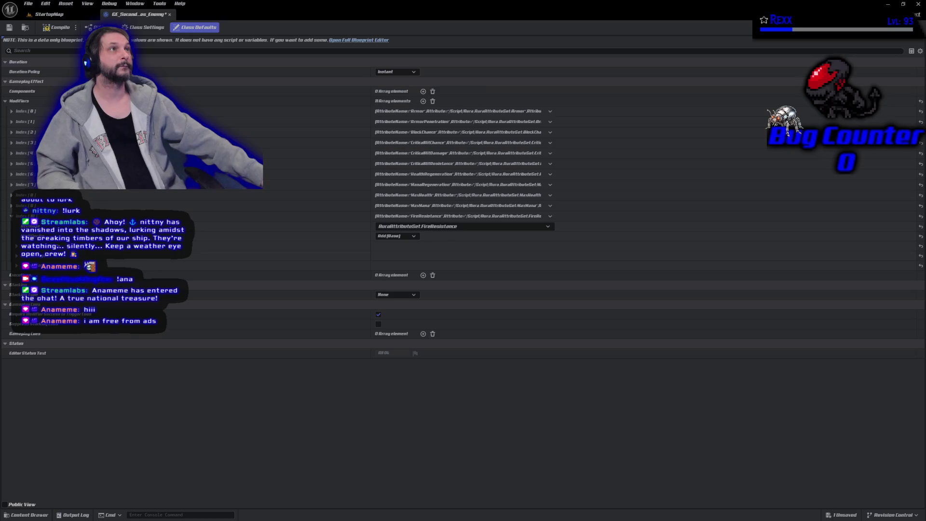
pyautogui.click(408, 236)
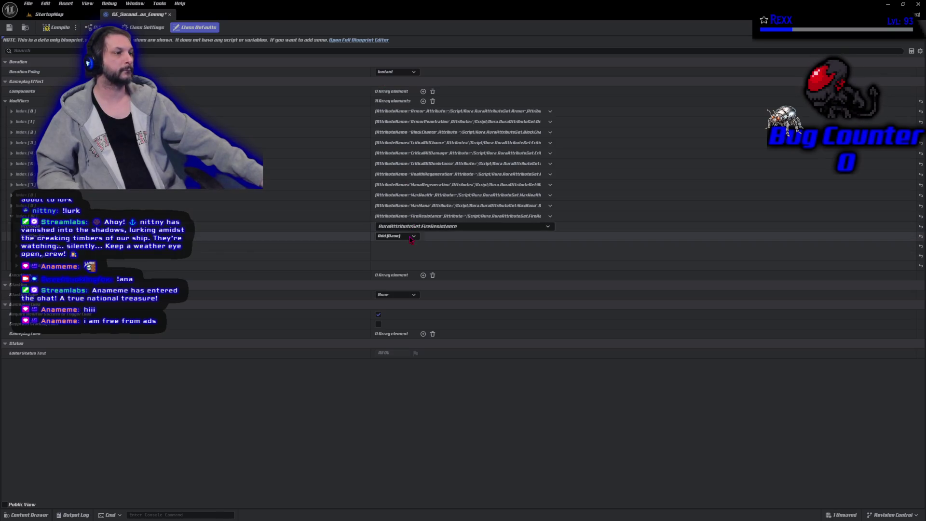
pyautogui.click(398, 271)
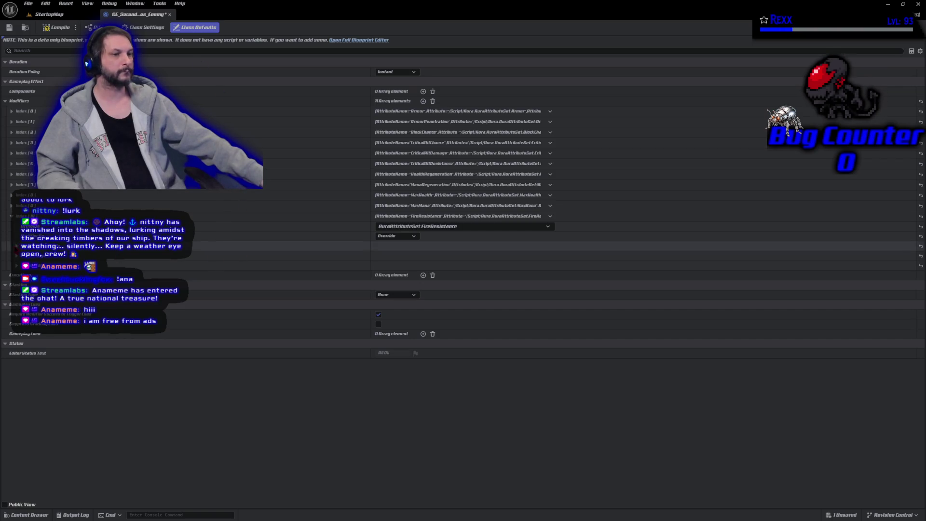
# - Set the modifier's scalable float magnitude to 50.0 and save the effect
pyautogui.click(17, 245)
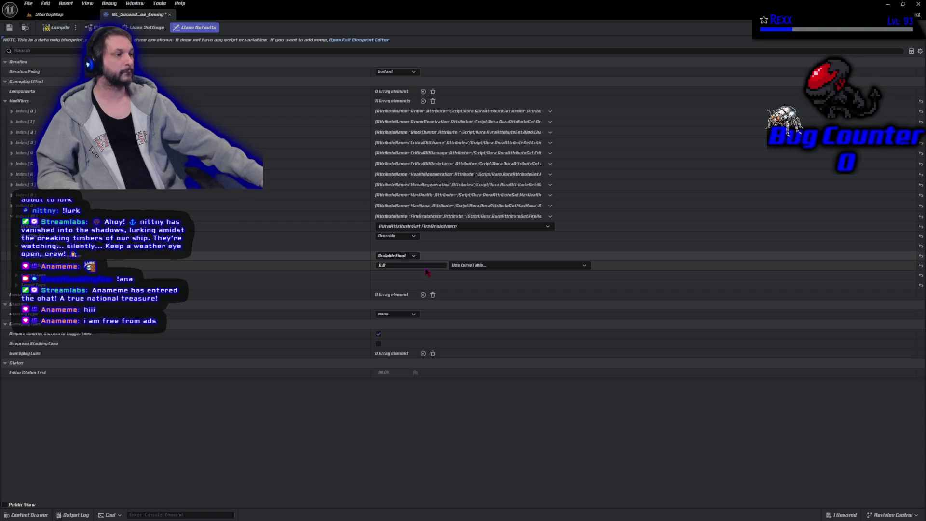
pyautogui.click(405, 264)
pyautogui.write('50.0')
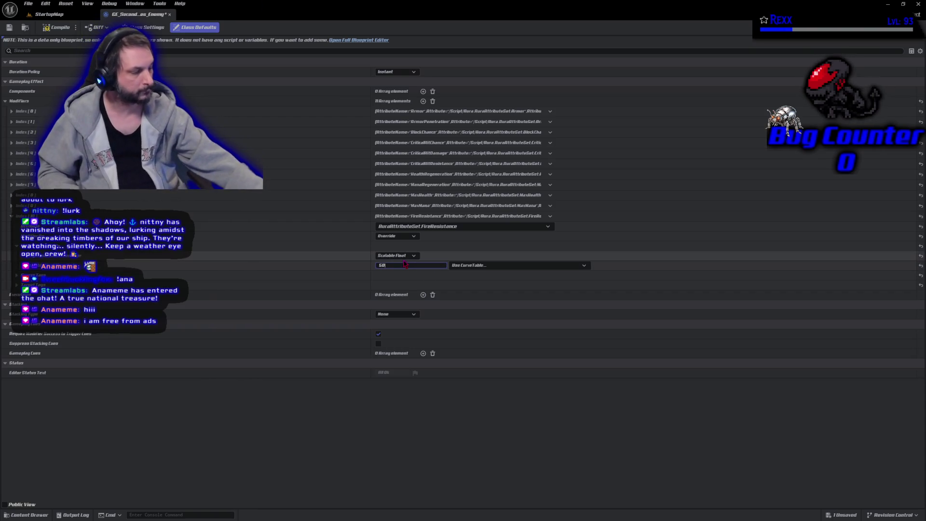
pyautogui.press('Return')
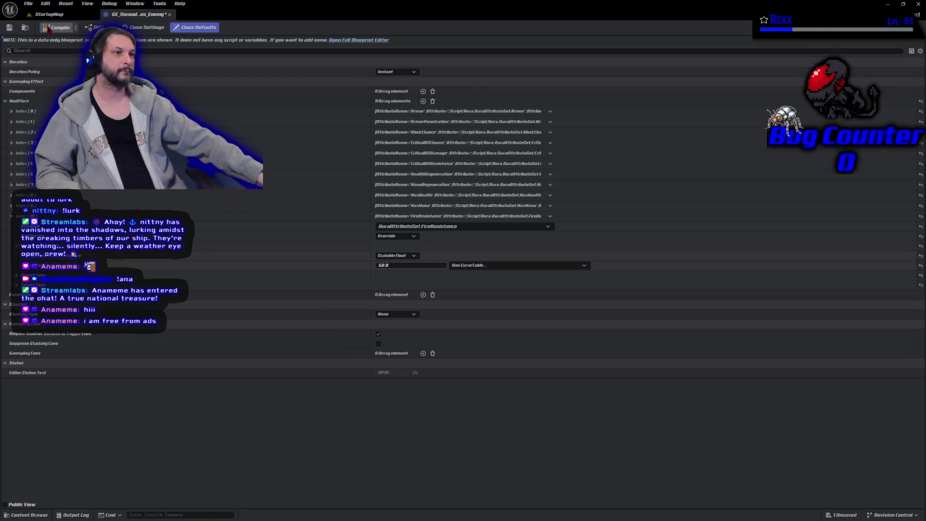
pyautogui.click(9, 28)
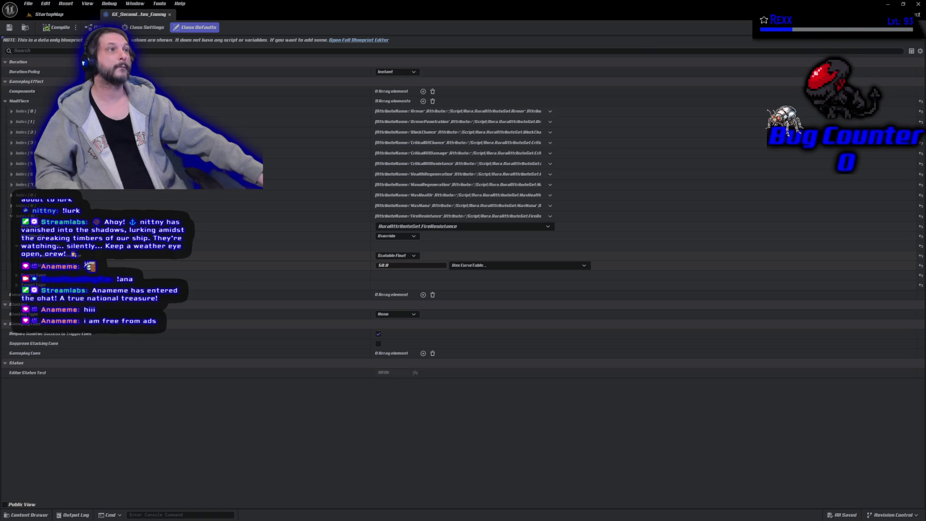
# - Play-test StartupMap, review the Output Log, then stop the session with Escape
pyautogui.click(49, 14)
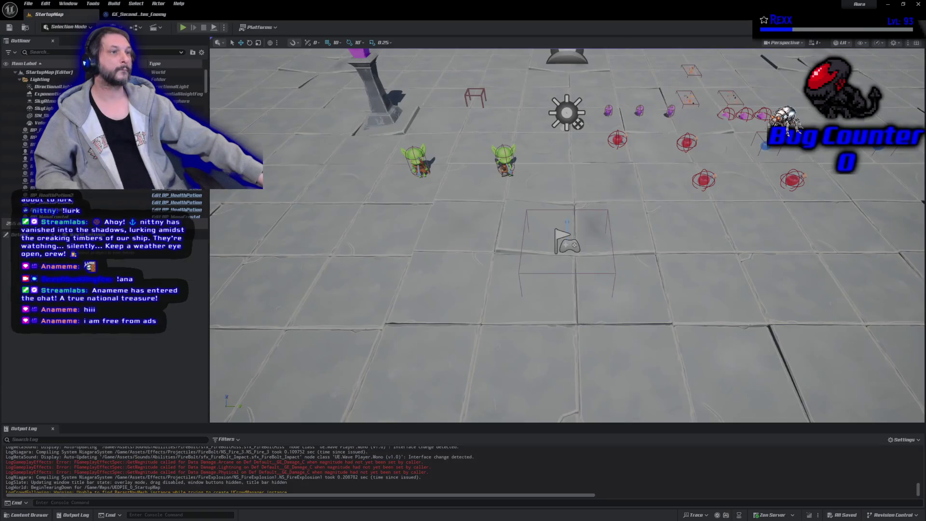
pyautogui.click(182, 27)
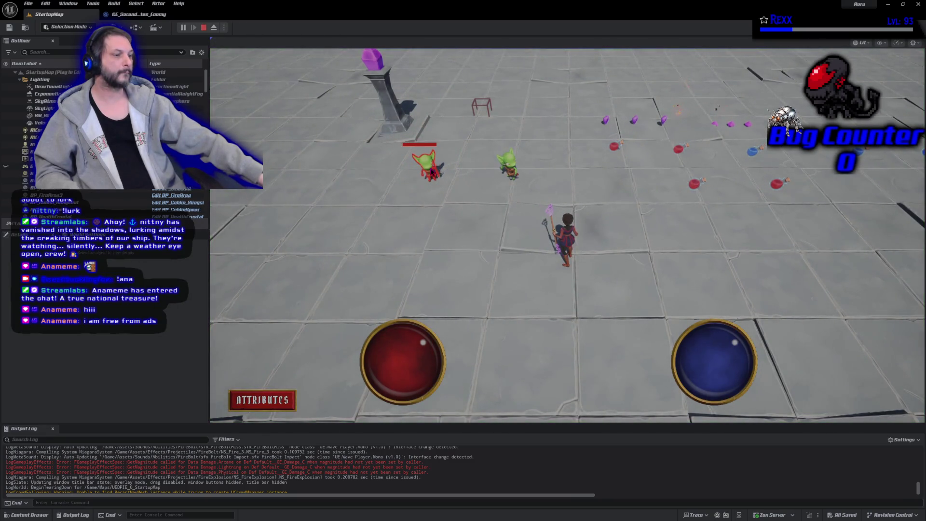
pyautogui.scroll(6, 353, 462)
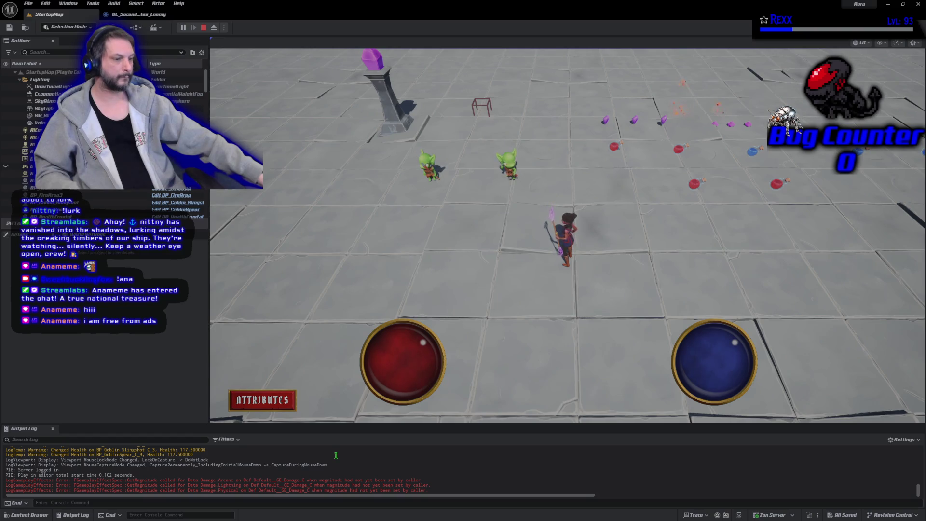
pyautogui.scroll(3, 333, 460)
pyautogui.scroll(-5, 333, 460)
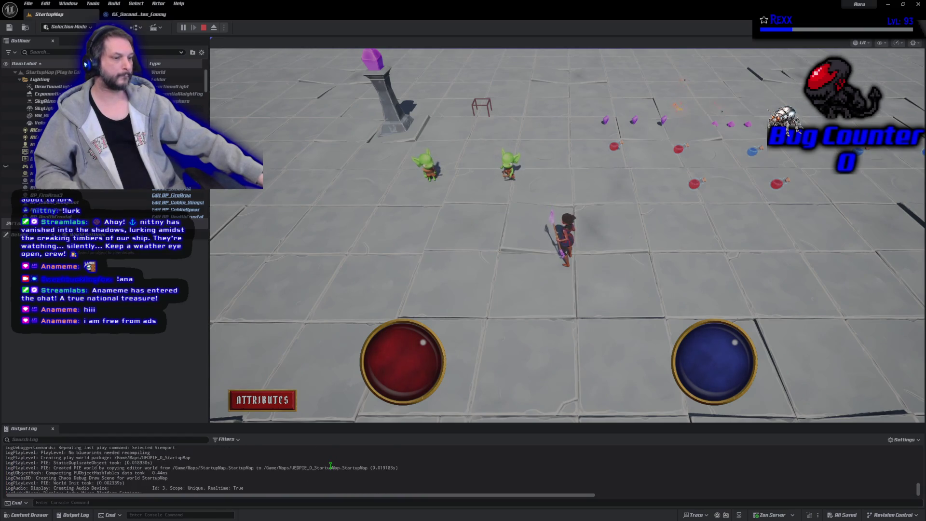
pyautogui.scroll(-5, 330, 465)
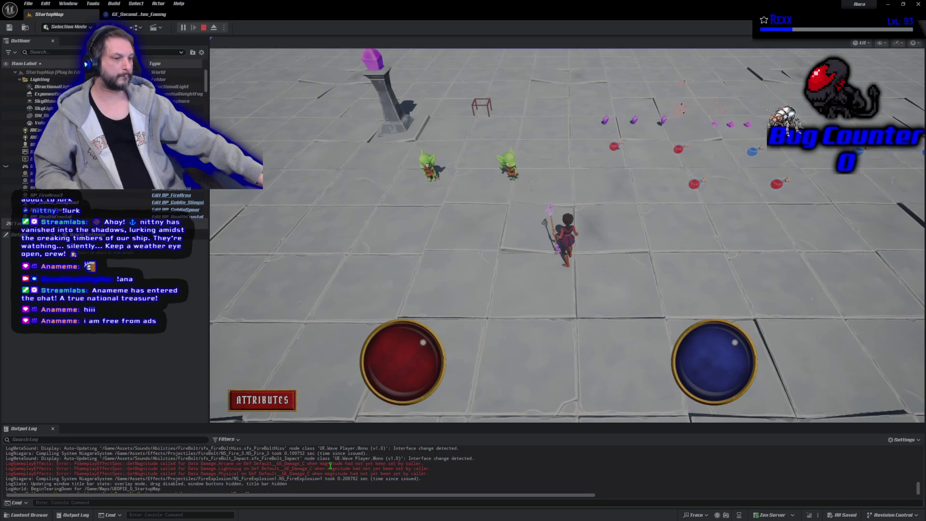
pyautogui.scroll(5, 331, 465)
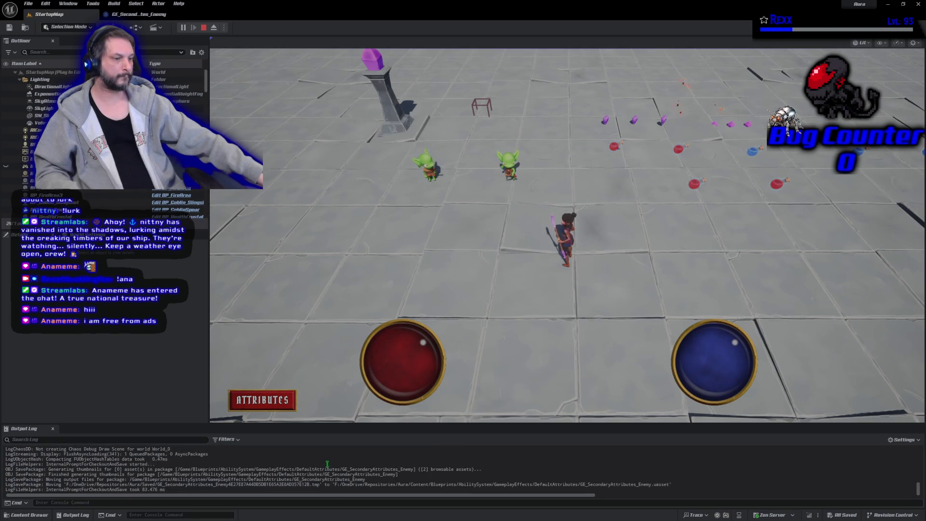
pyautogui.scroll(-5, 322, 459)
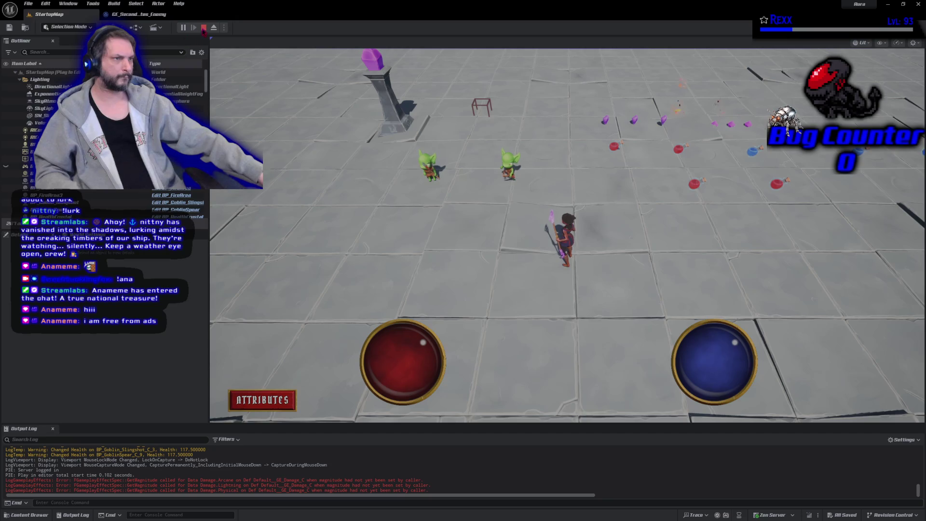
pyautogui.press('Escape')
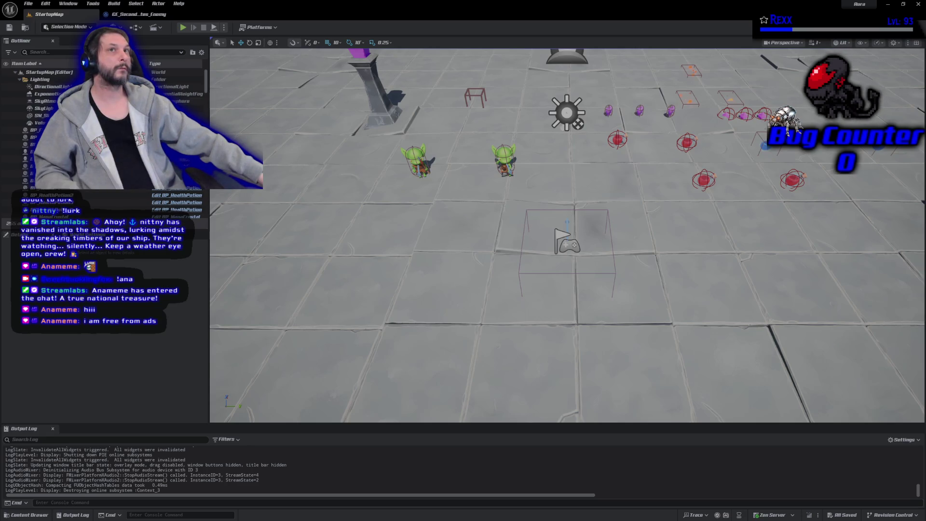
# - Add three more modifiers (Index 11–13) to the enemy effect and expand them
pyautogui.click(138, 14)
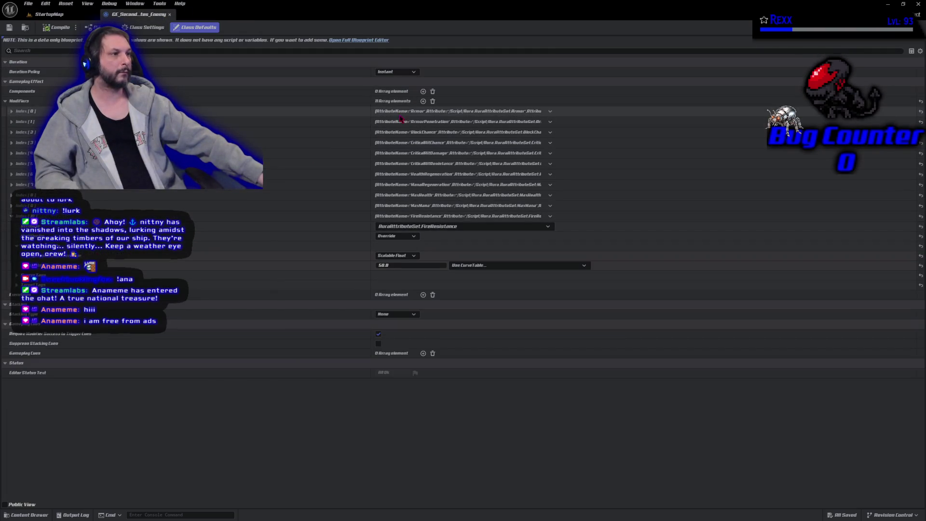
pyautogui.click(423, 101)
pyautogui.click(423, 102)
pyautogui.click(423, 101)
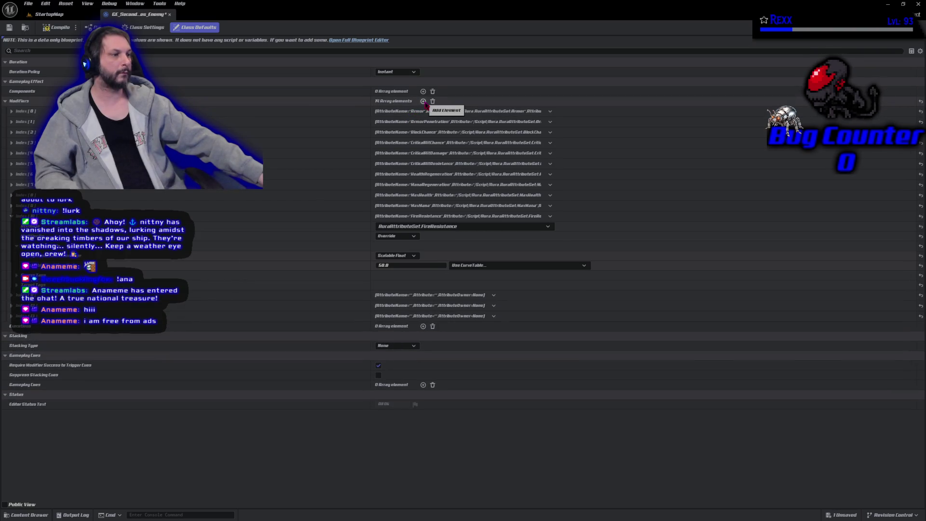
pyautogui.click(11, 315)
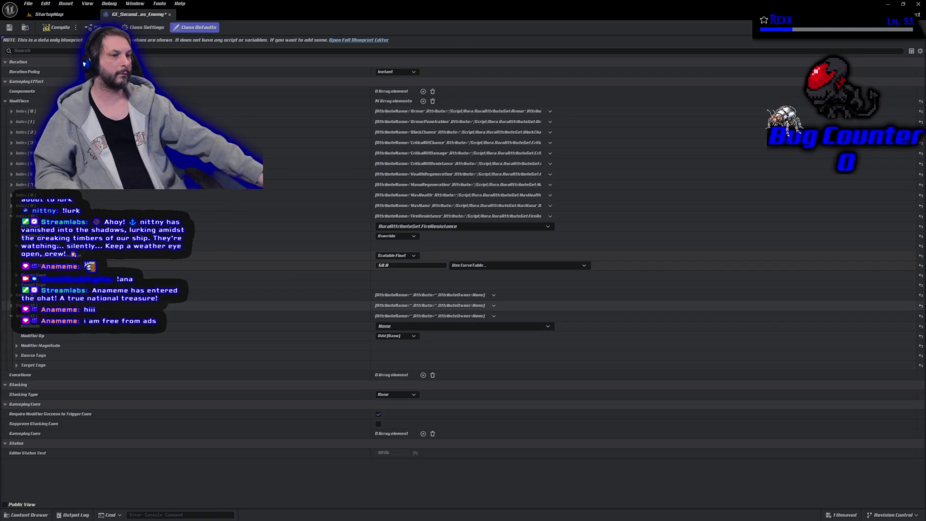
pyautogui.click(11, 305)
pyautogui.click(11, 294)
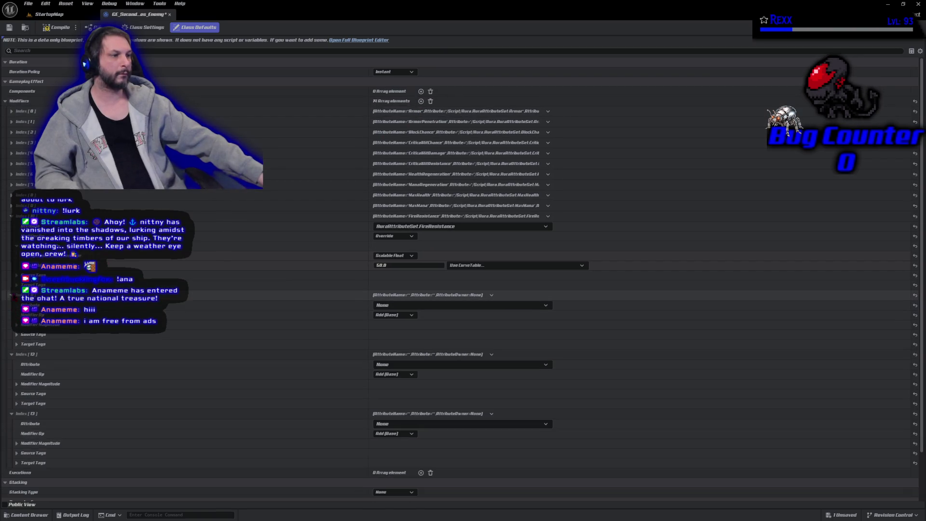
# - Target modifiers 11–13 at Lightning, Arcane and Physical Resistance, save, and return to StartupMap
pyautogui.click(434, 307)
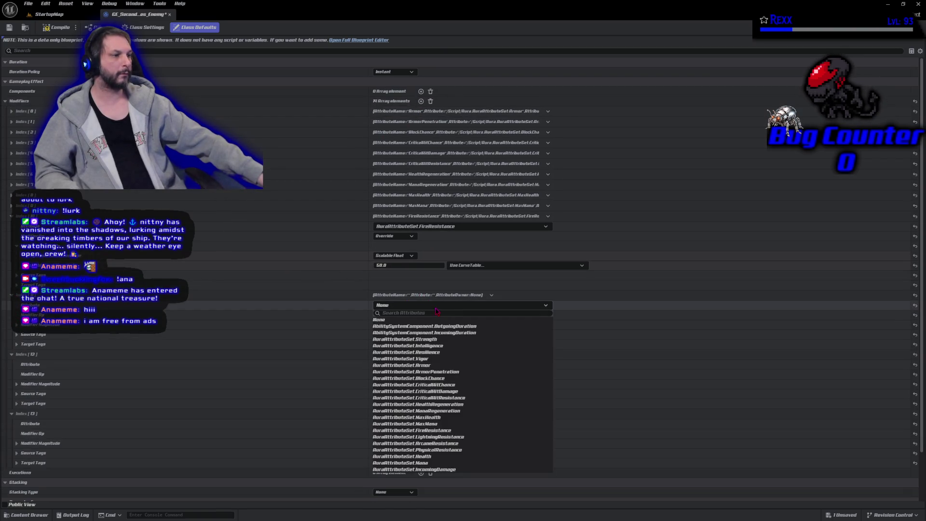
pyautogui.click(462, 438)
pyautogui.click(439, 365)
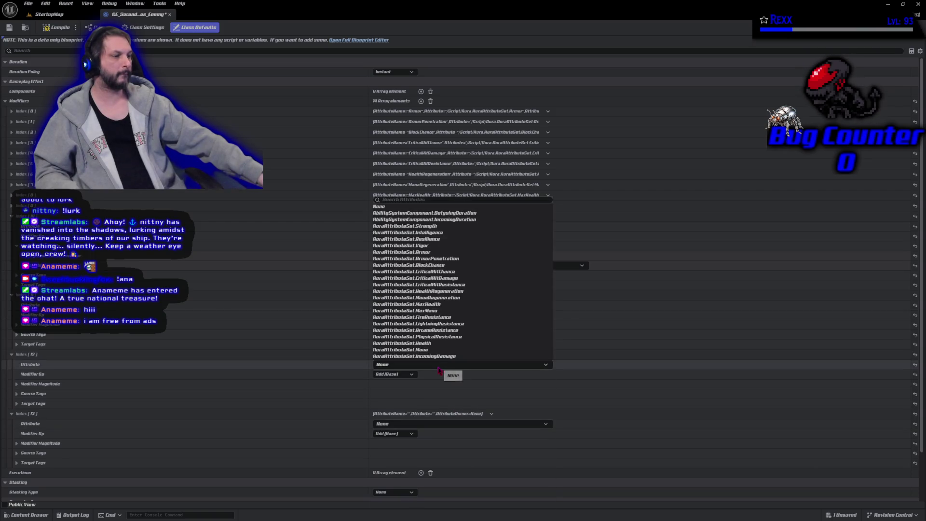
pyautogui.click(448, 330)
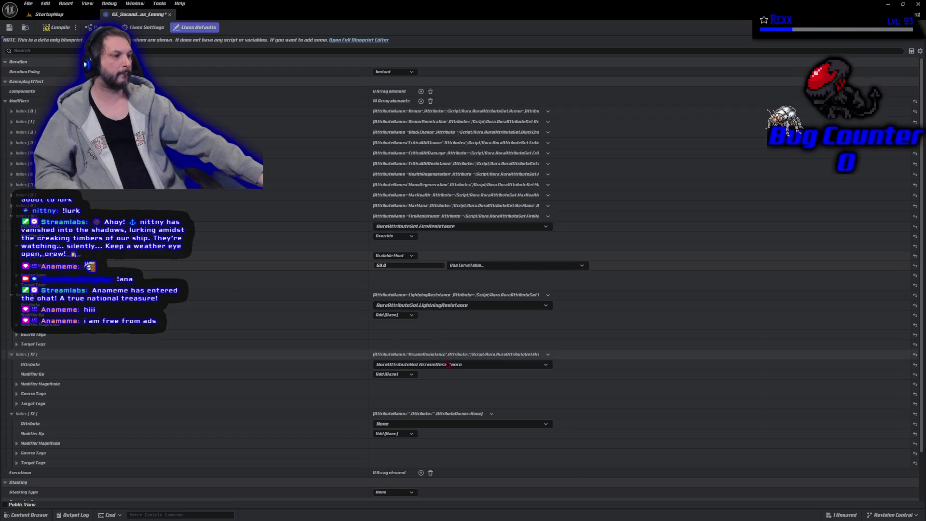
pyautogui.click(458, 425)
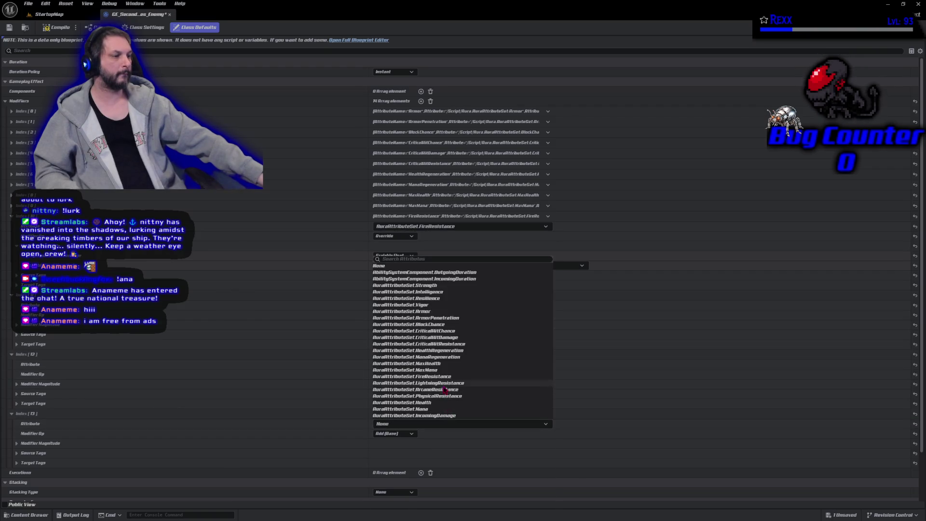
pyautogui.click(444, 396)
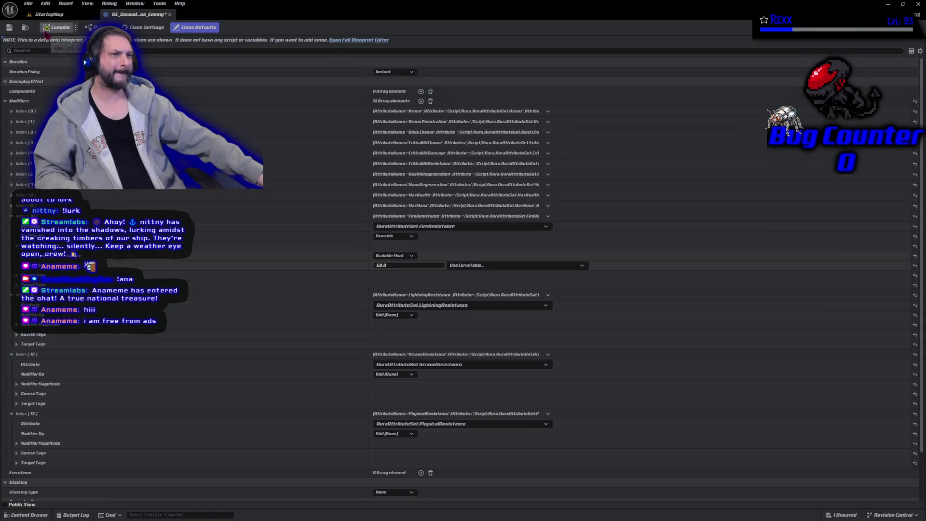
pyautogui.click(9, 27)
pyautogui.click(48, 14)
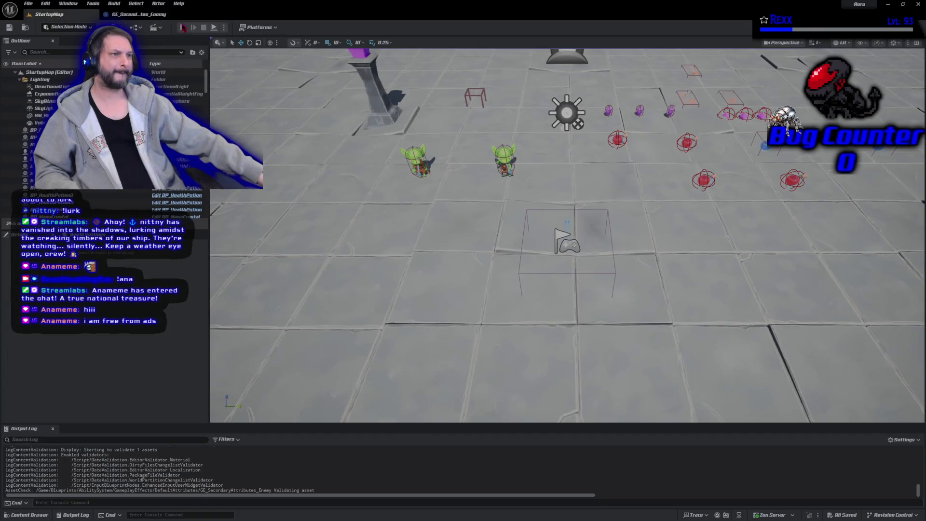
# - Play-test by casting a firebolt at the left goblin, stop, and return to the enemy effect
pyautogui.click(186, 27)
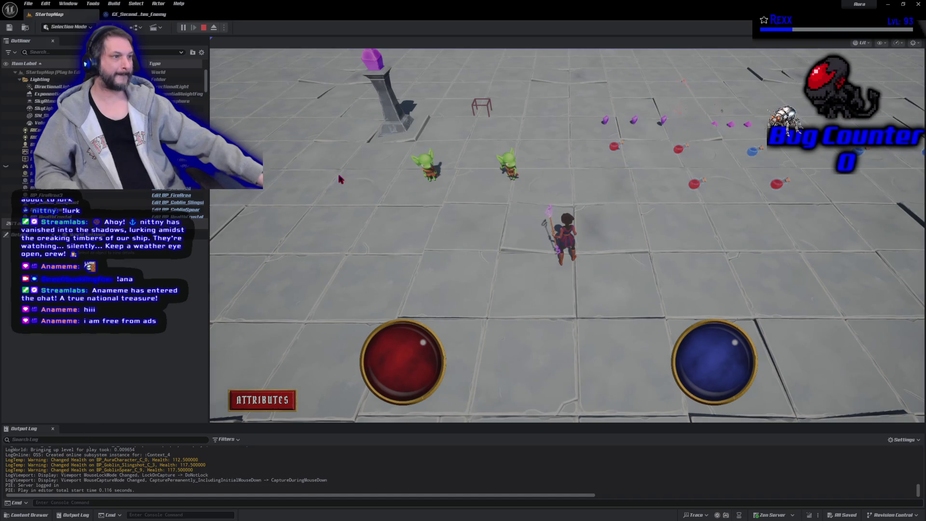
pyautogui.click(427, 168)
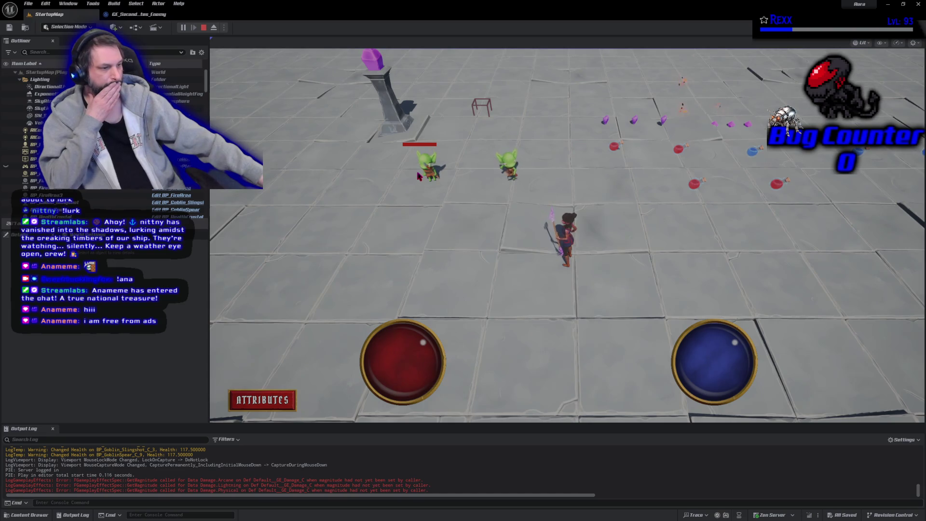
pyautogui.click(203, 27)
pyautogui.click(124, 16)
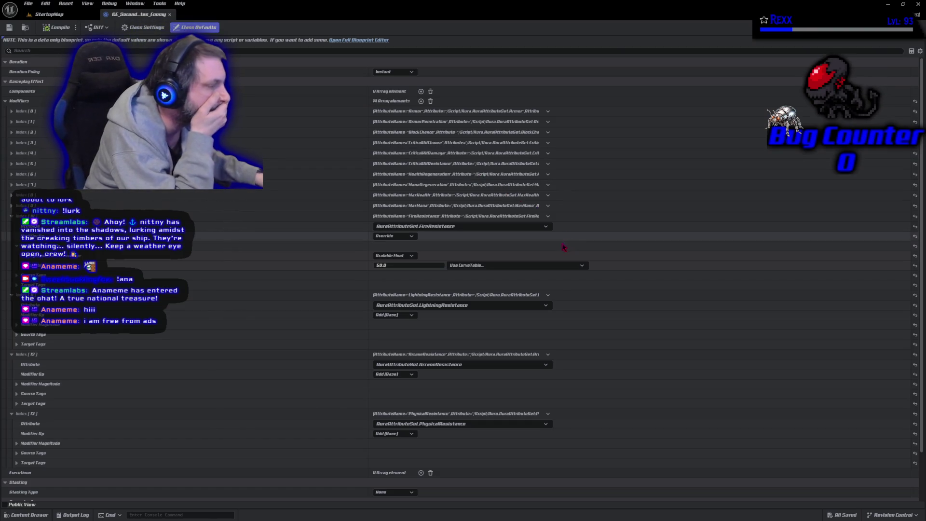
# - Delete the Physical, Arcane and Lightning Resistance modifiers and save the effect
pyautogui.scroll(-4, 290, 388)
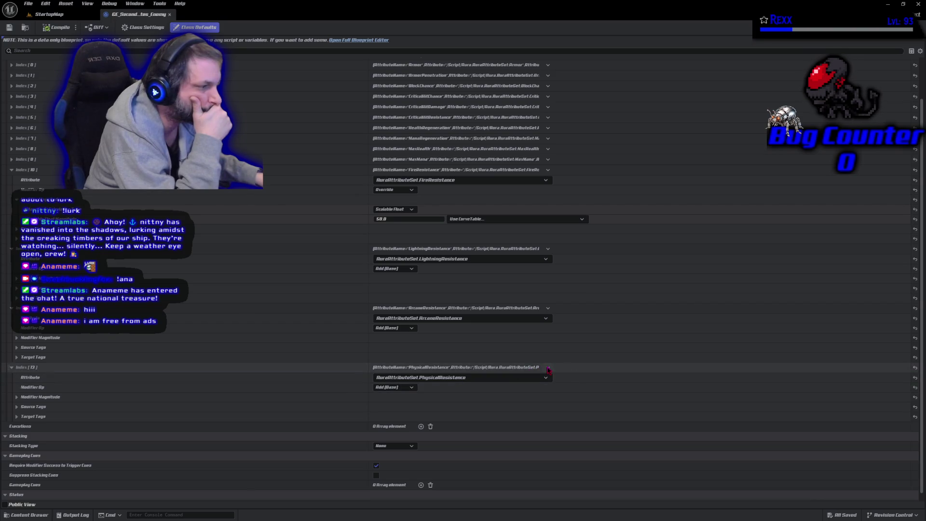
pyautogui.click(548, 368)
pyautogui.click(554, 385)
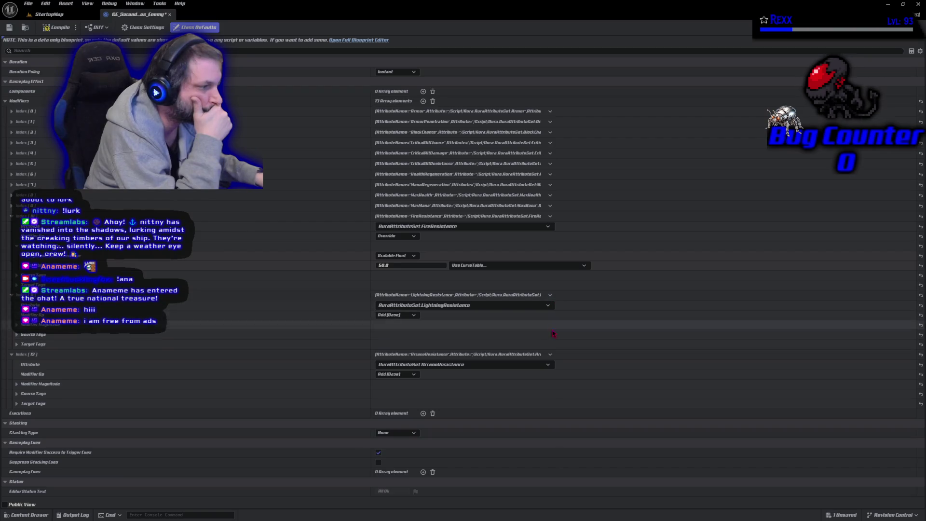
pyautogui.click(549, 354)
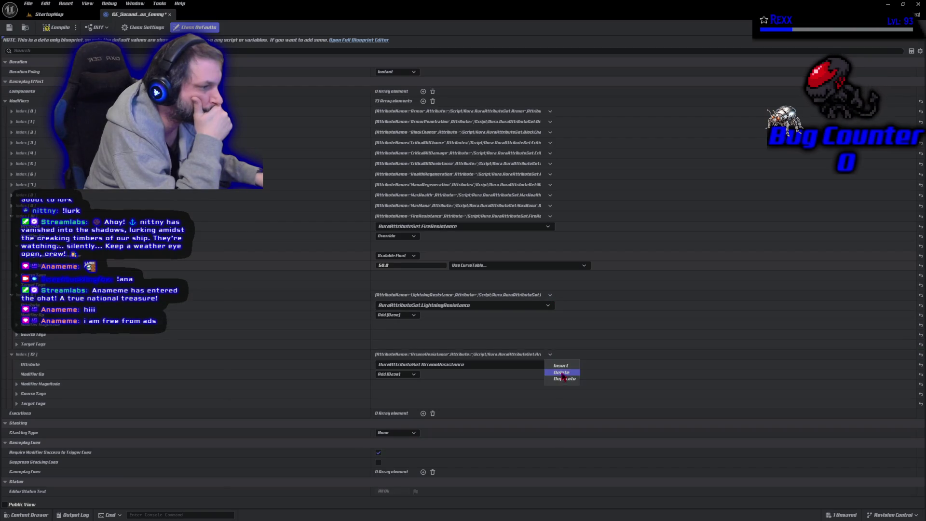
pyautogui.click(562, 373)
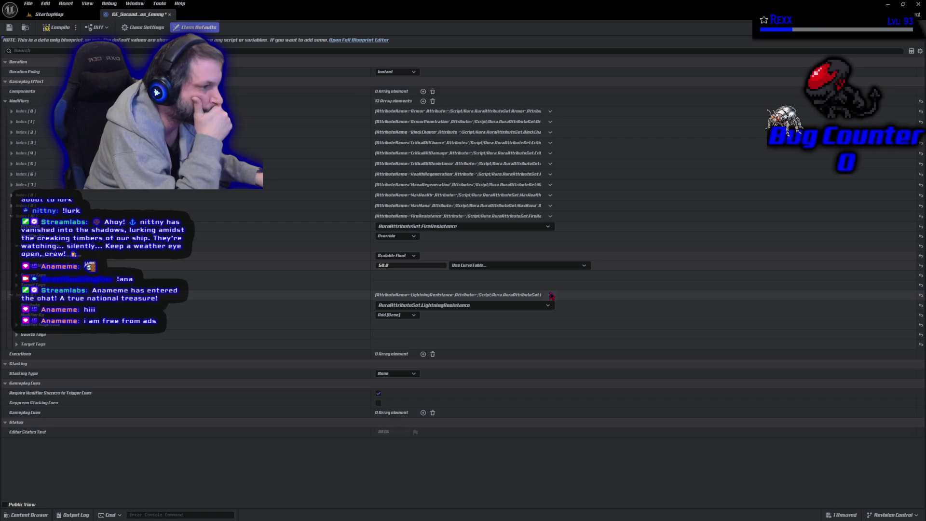
pyautogui.click(549, 295)
pyautogui.click(560, 314)
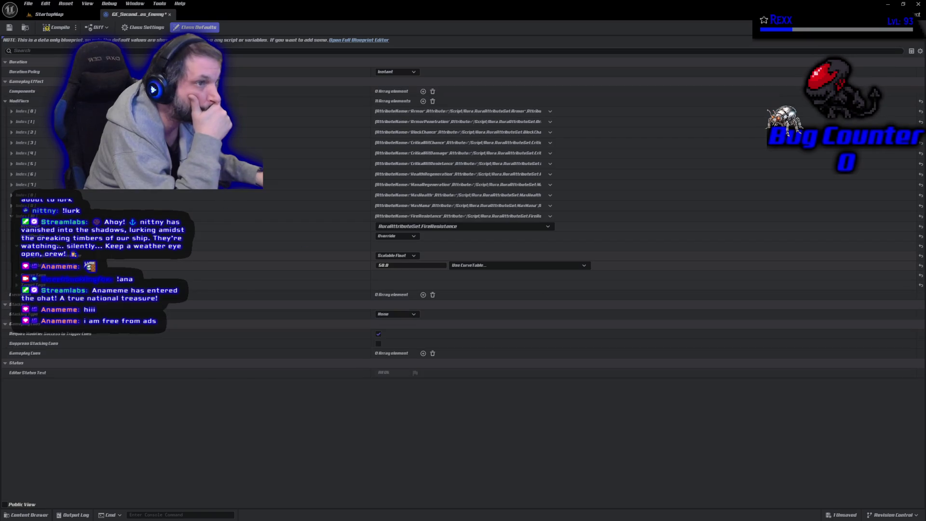
pyautogui.click(27, 5)
pyautogui.click(44, 30)
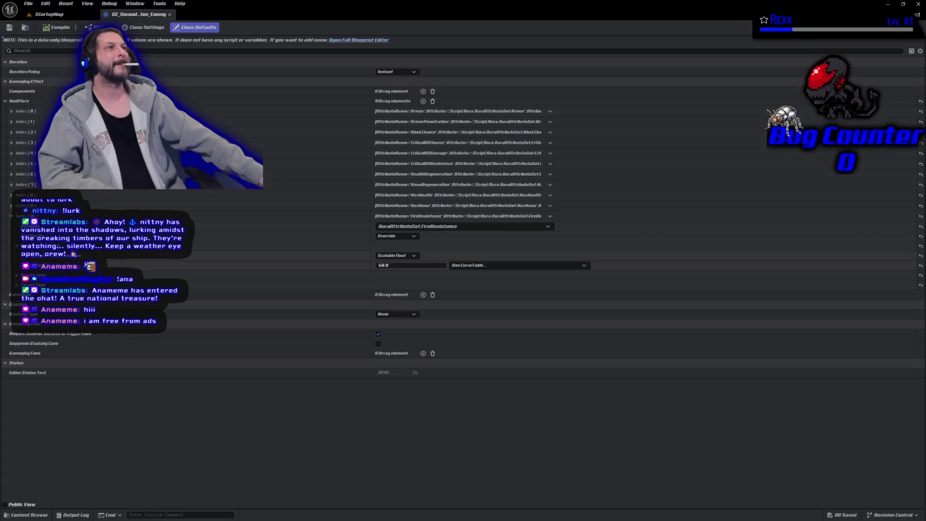
# - Close Unreal Editor, append ', false, 0.f' after Pair.Key on line 111, and build
pyautogui.click(918, 5)
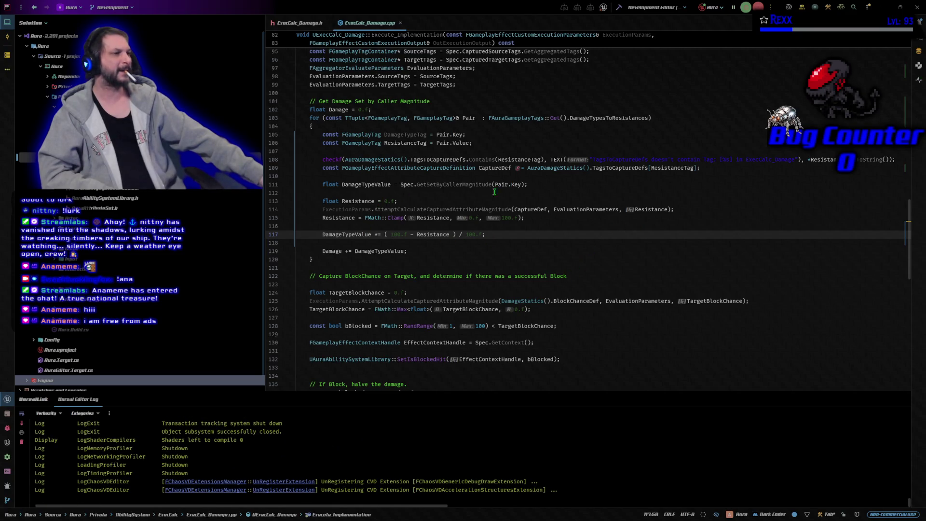
pyautogui.click(535, 184)
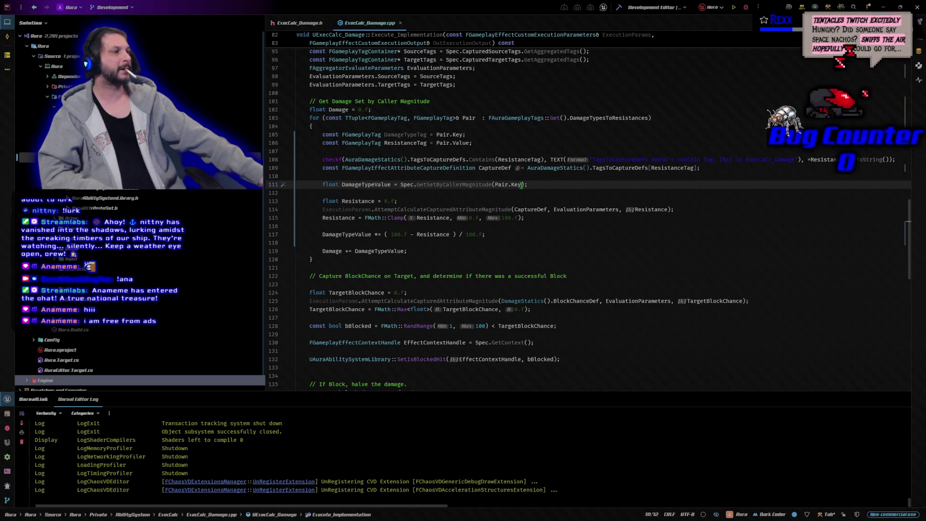
pyautogui.click(521, 184)
pyautogui.moveTo(581, 301)
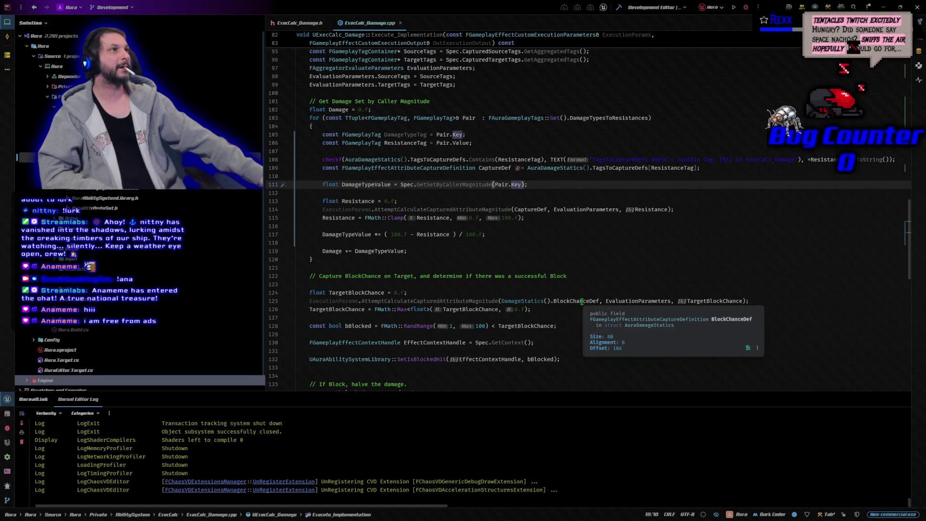
pyautogui.write(', false')
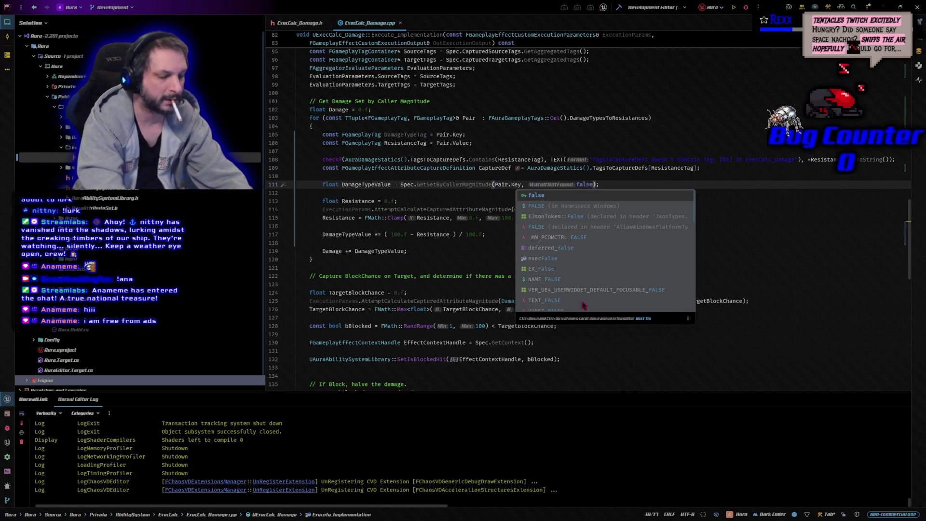
pyautogui.write(',')
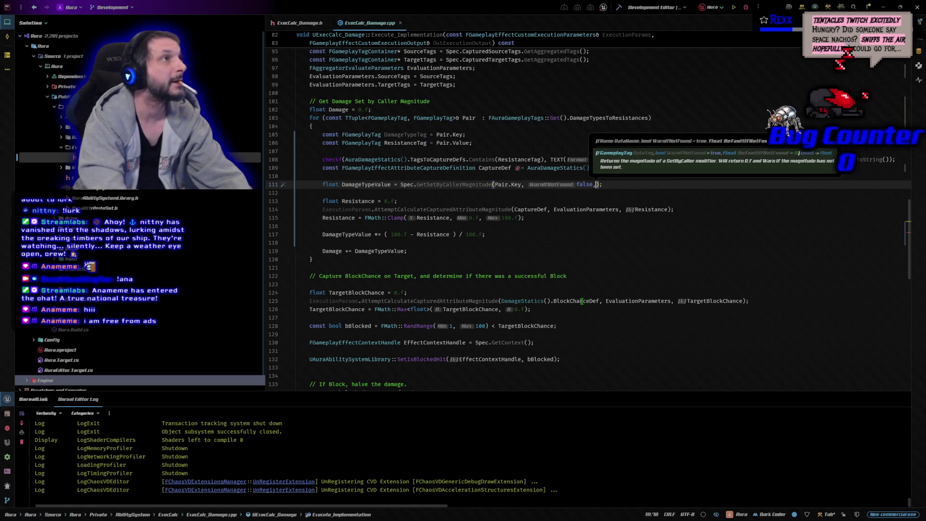
pyautogui.write(' 0.f')
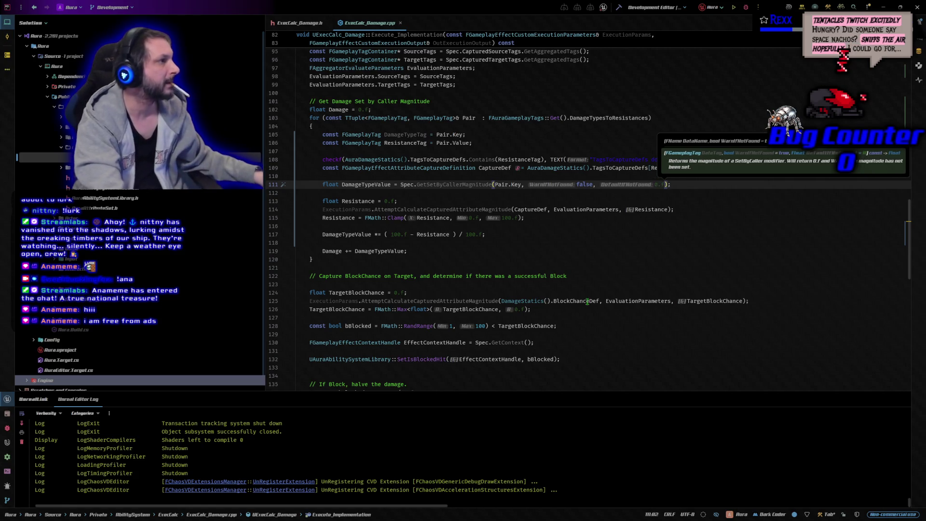
pyautogui.press('Escape')
pyautogui.click(618, 7)
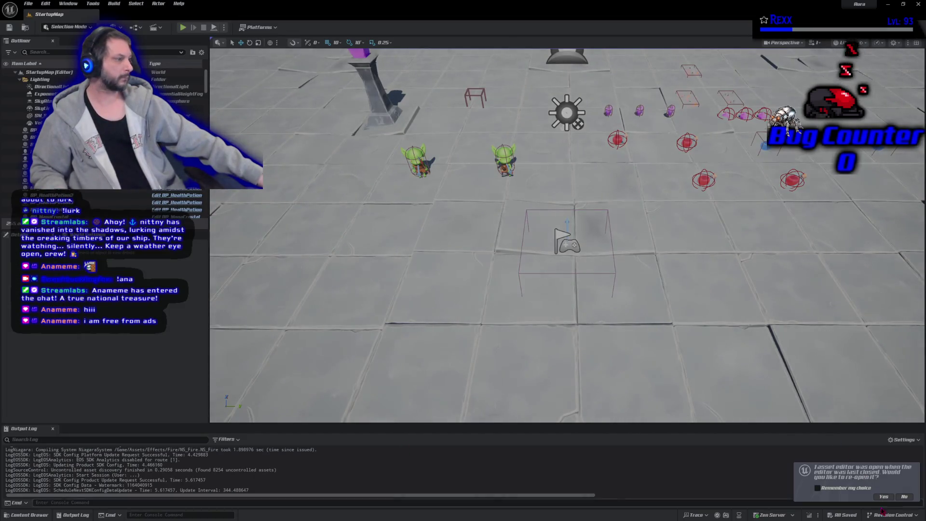
# - Reopen the enemy effect editor, then run and stop a quick StartupMap play test
pyautogui.click(886, 497)
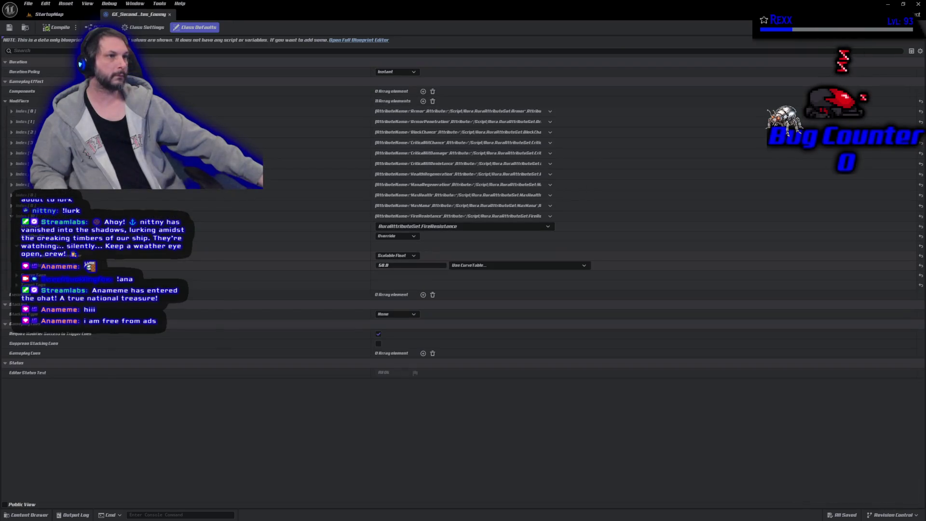
pyautogui.click(70, 17)
pyautogui.click(188, 28)
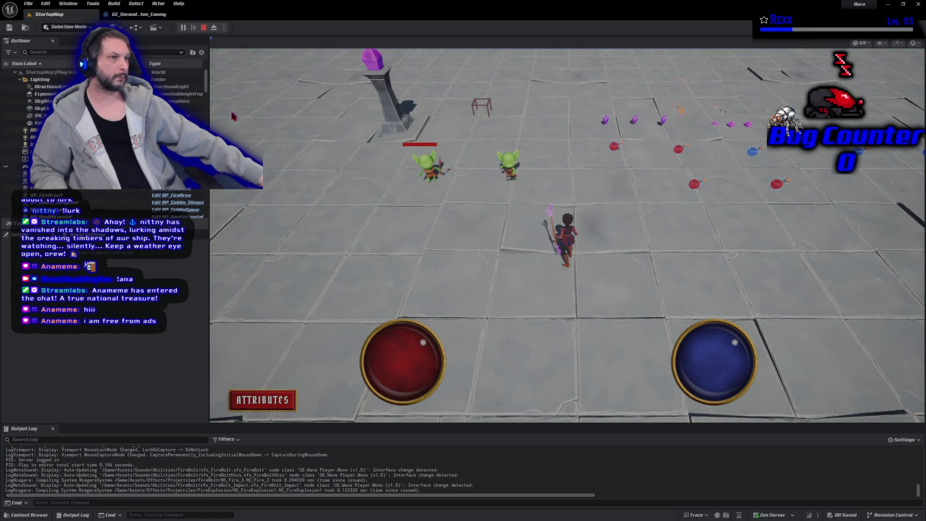
pyautogui.click(204, 28)
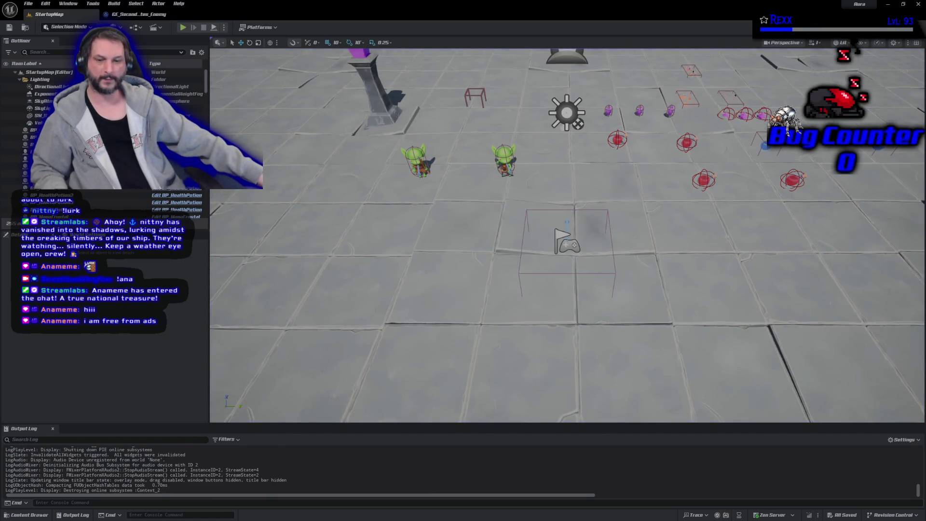
# - Commit the three files to Development as 'Resistance Damage Reduction', push to origin, and minimize
pyautogui.hotkey('alt', 'Tab')
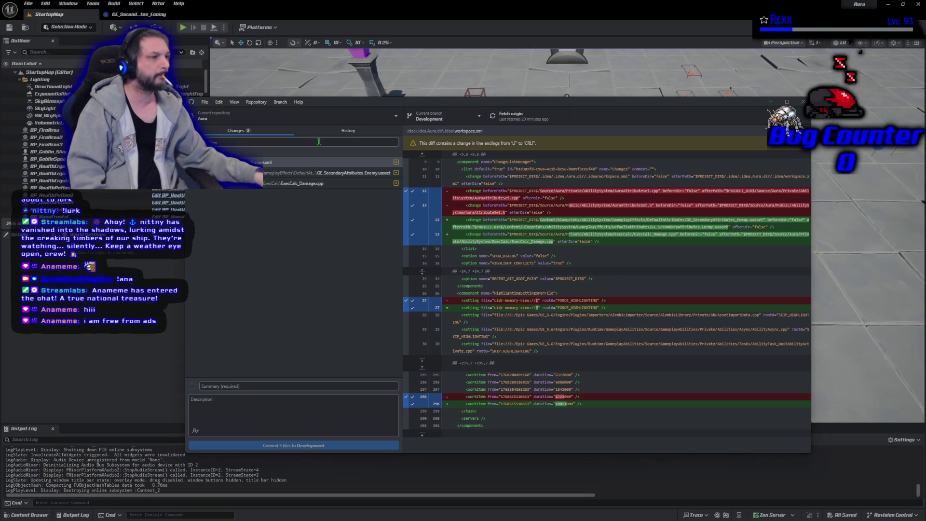
pyautogui.click(331, 133)
pyautogui.click(226, 134)
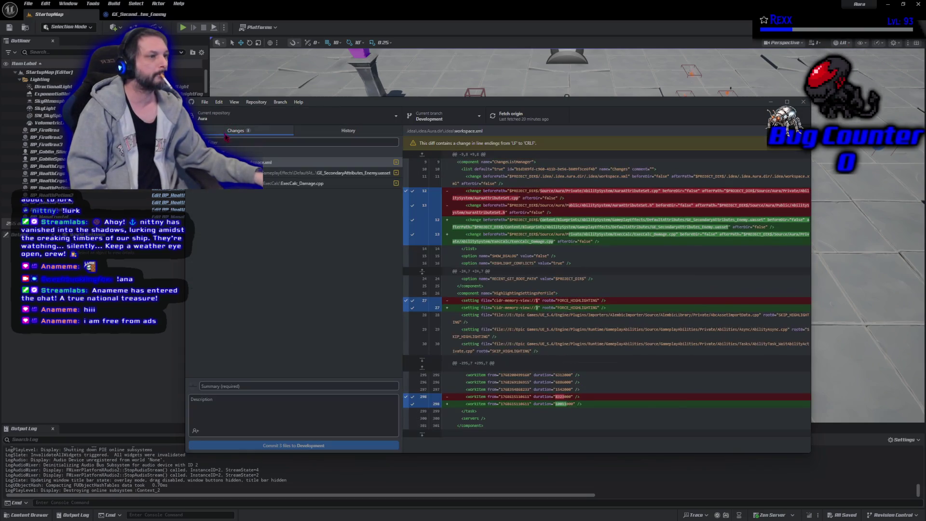
pyautogui.write('Resistance Damage Reduction')
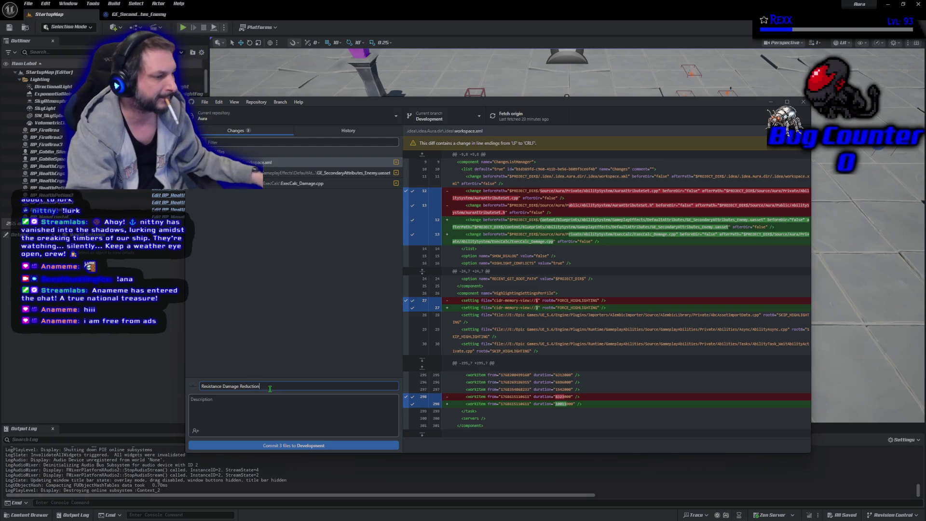
pyautogui.click(293, 445)
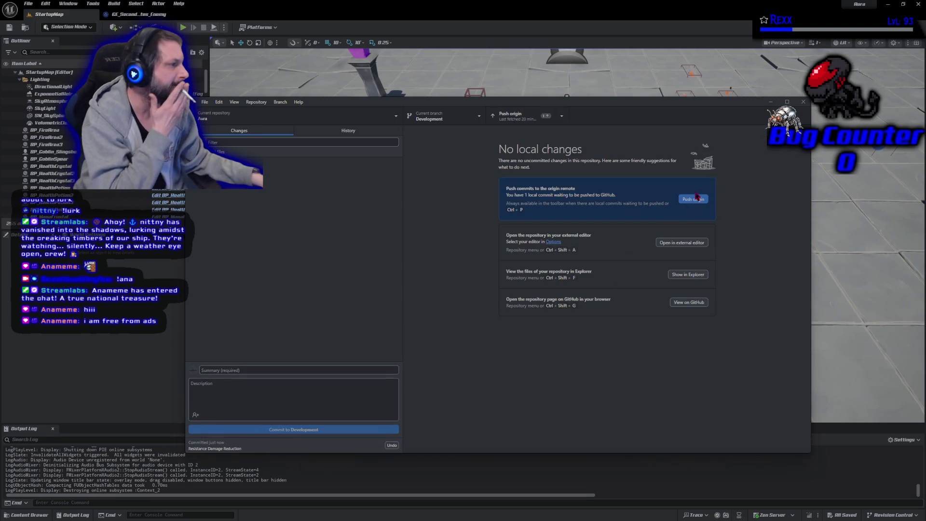
pyautogui.click(697, 197)
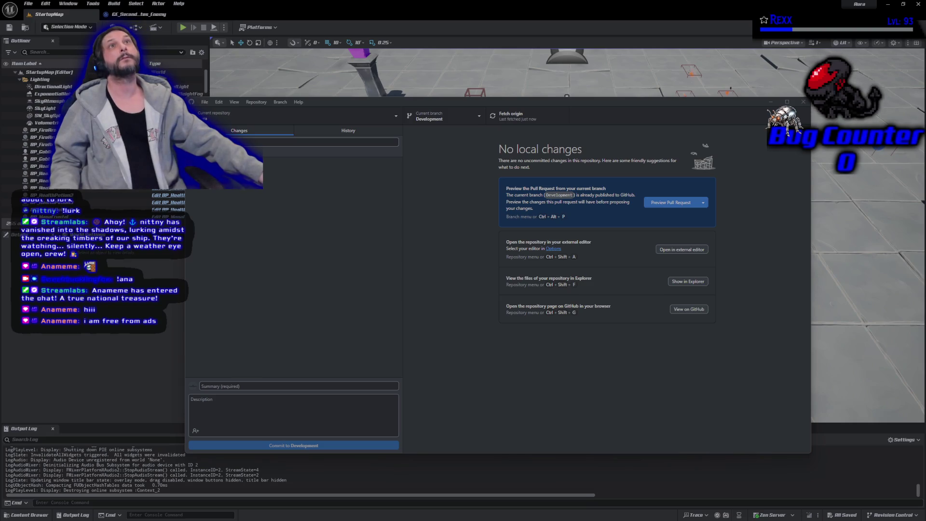
pyautogui.click(772, 102)
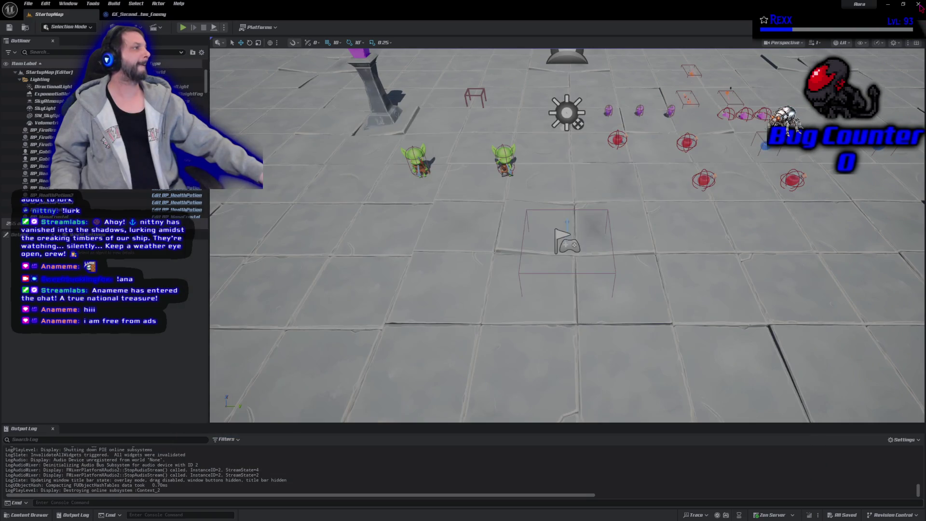
# - Close the Unreal Editor, leaving Rider on ExecCalc_Damage.cpp
pyautogui.click(918, 5)
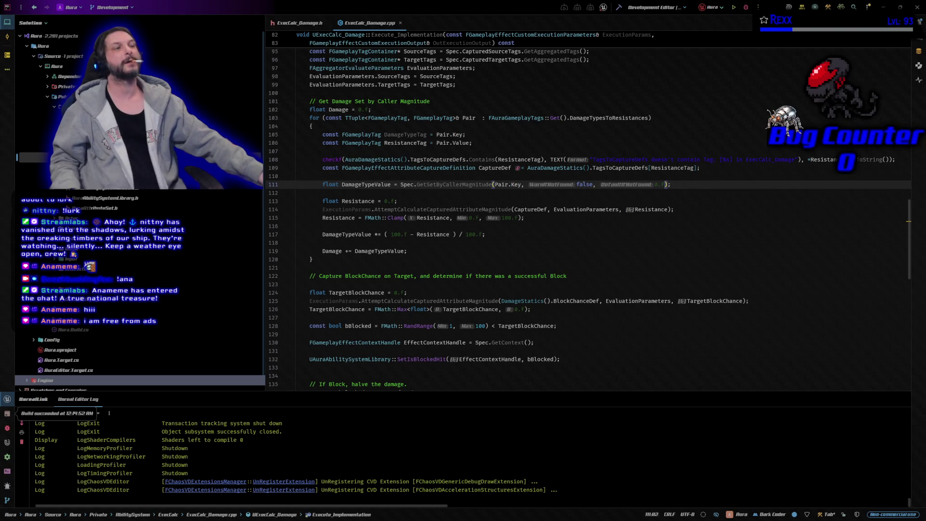
# - Close both ExecCalc_Damage tabs and open AuraPlayerController.cpp in place of its header
pyautogui.middleClick(286, 24)
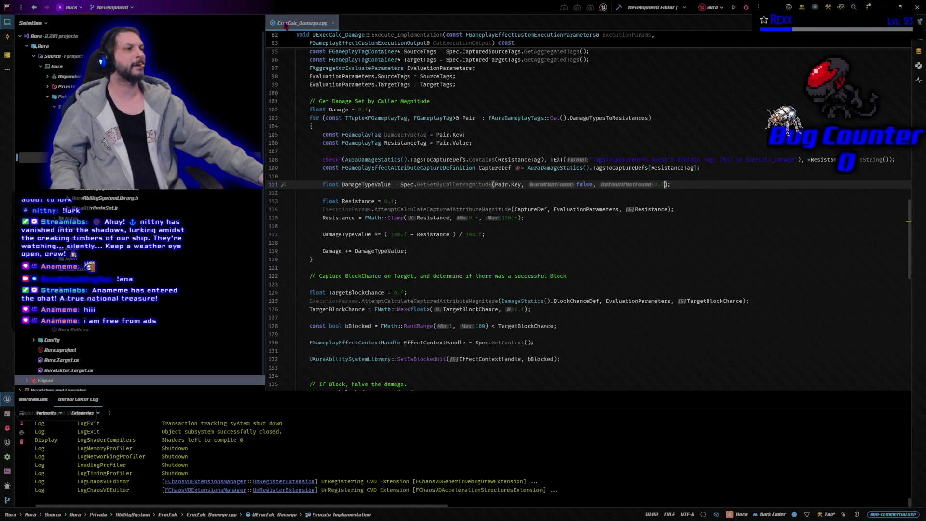
pyautogui.middleClick(286, 24)
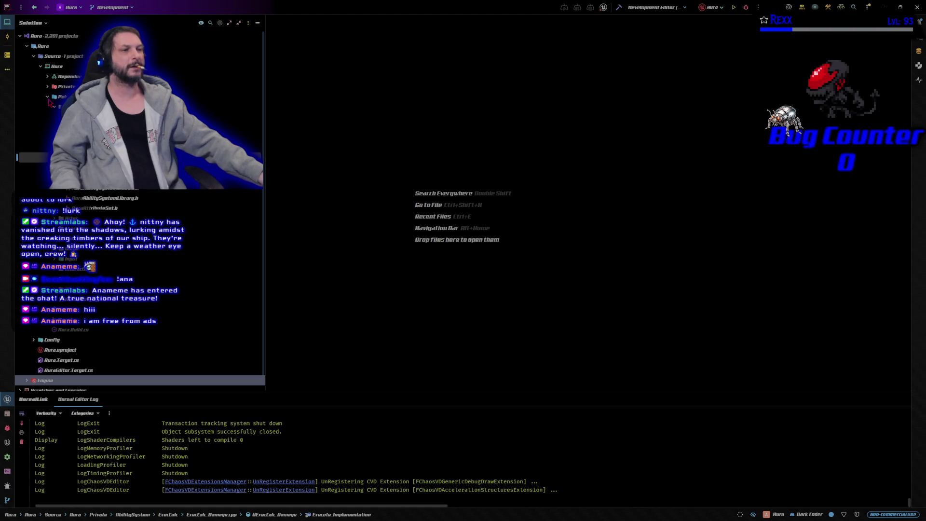
pyautogui.click(49, 98)
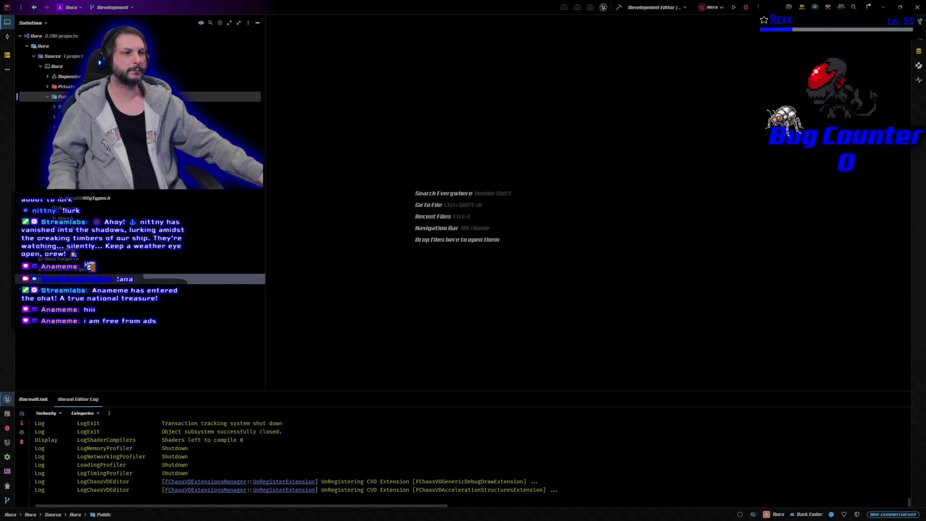
pyautogui.scroll(1, 139, 290)
pyautogui.doubleClick(86, 189)
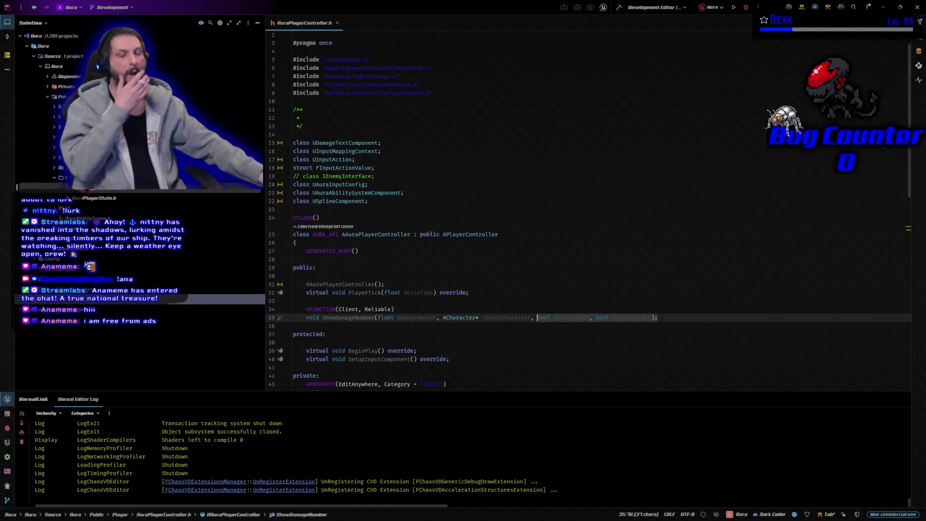
pyautogui.hotkey('ctrl', 'alt', 'Home')
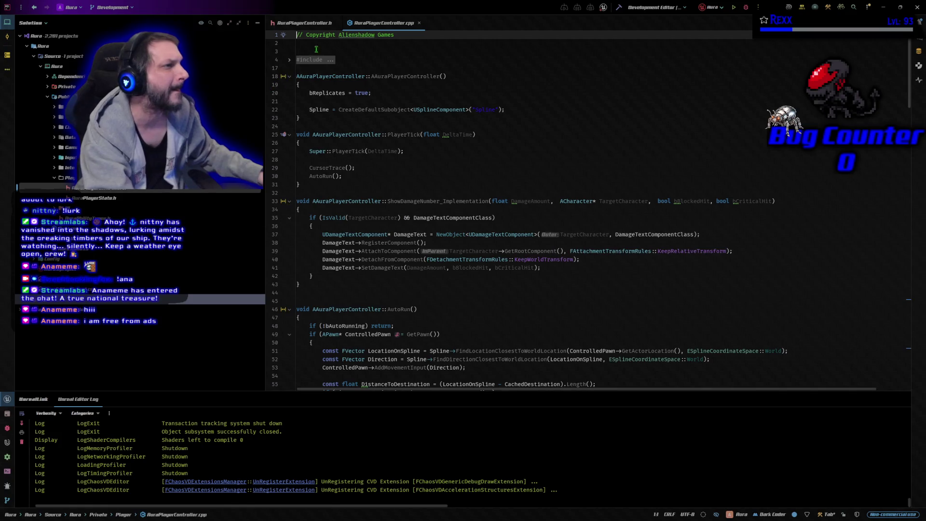
pyautogui.click(336, 22)
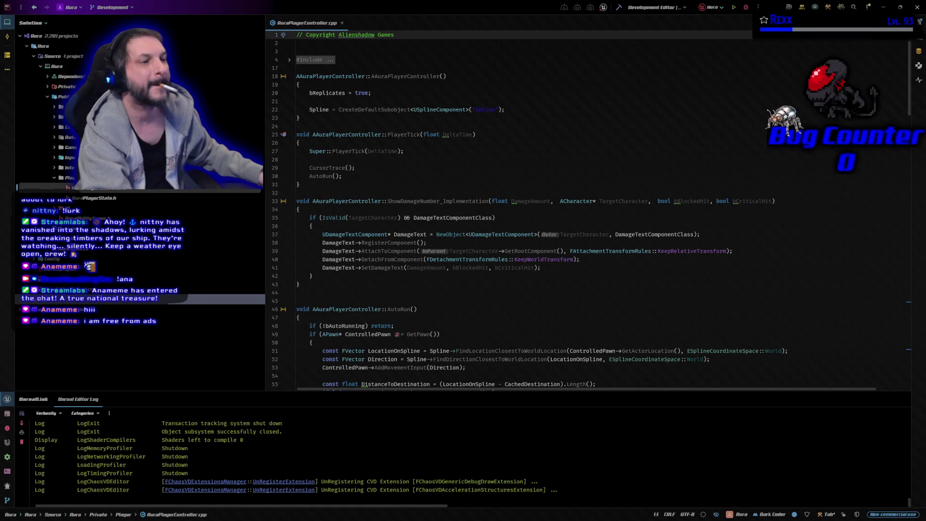
# - Open AuraEnemy.cpp from the Private Character folder
pyautogui.click(48, 97)
pyautogui.click(47, 86)
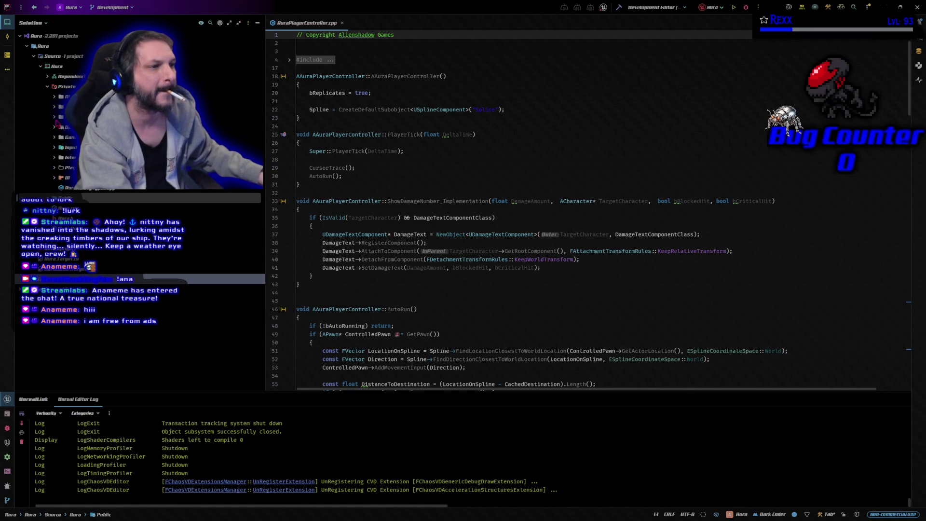
pyautogui.click(56, 121)
pyautogui.click(55, 118)
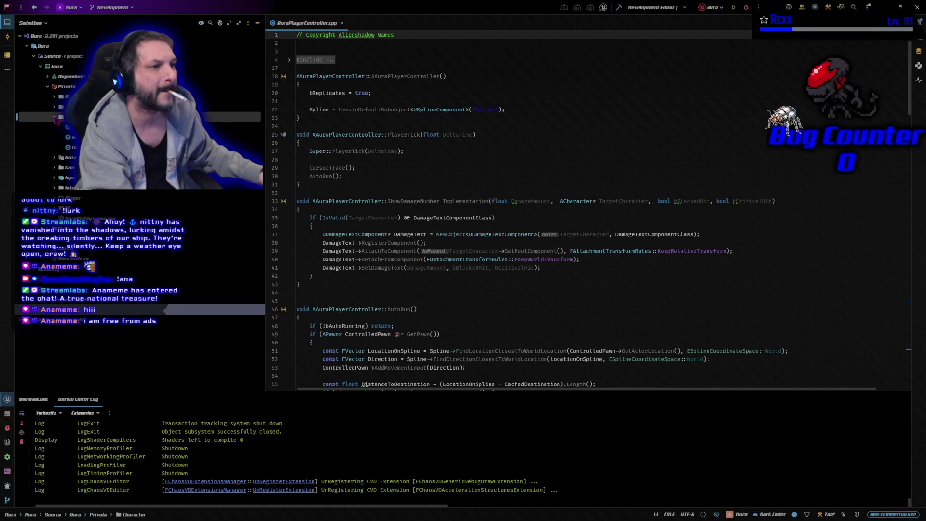
pyautogui.doubleClick(72, 147)
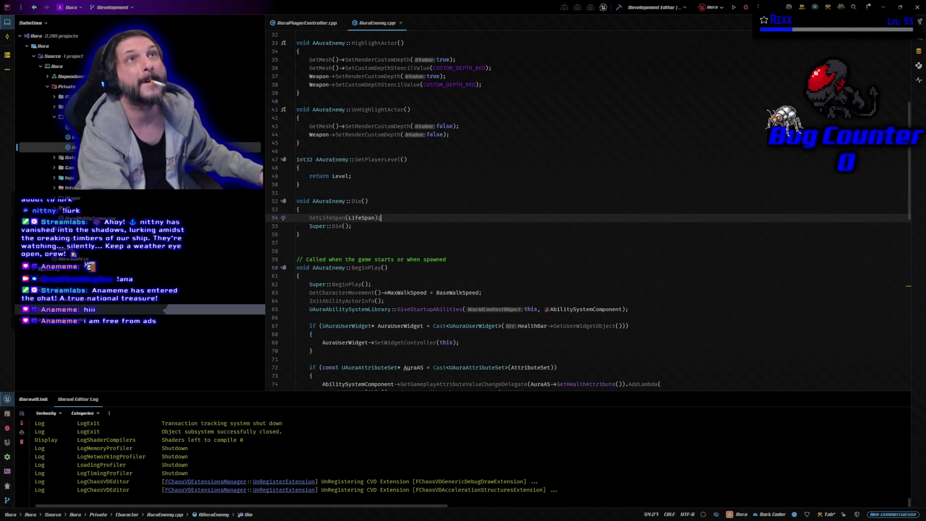
# - Open AuraProjectile.cpp, AuraAttributeSet.cpp and AuraProjectileSpell.cpp, then return to AuraPlayerController.cpp
pyautogui.click(55, 97)
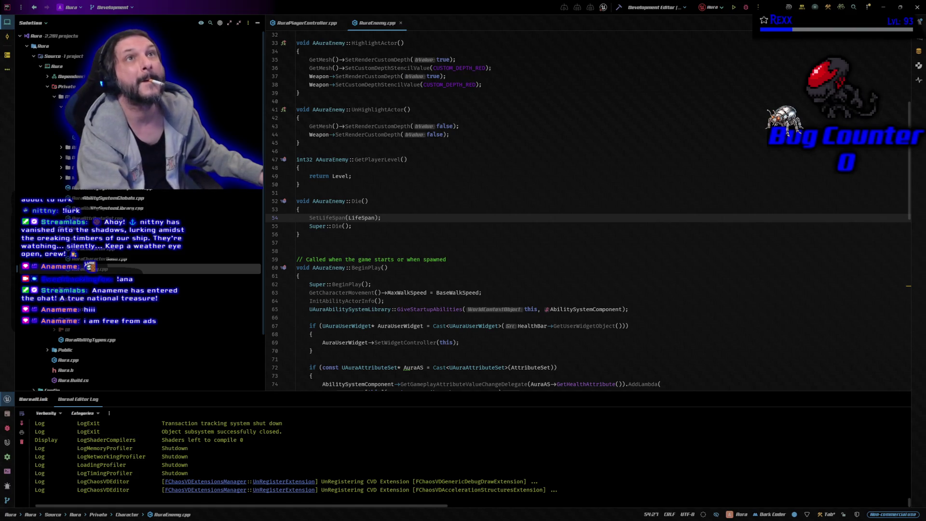
pyautogui.scroll(-1, 68, 135)
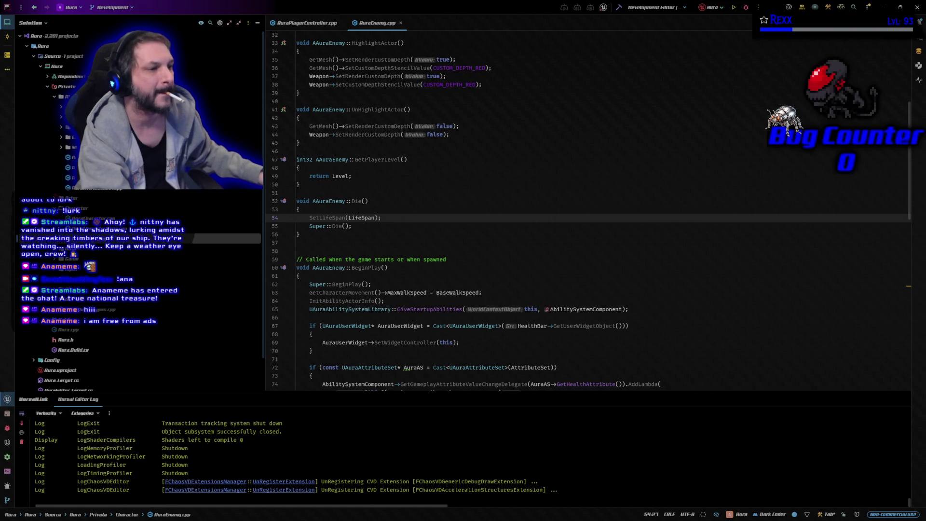
pyautogui.scroll(1, 140, 241)
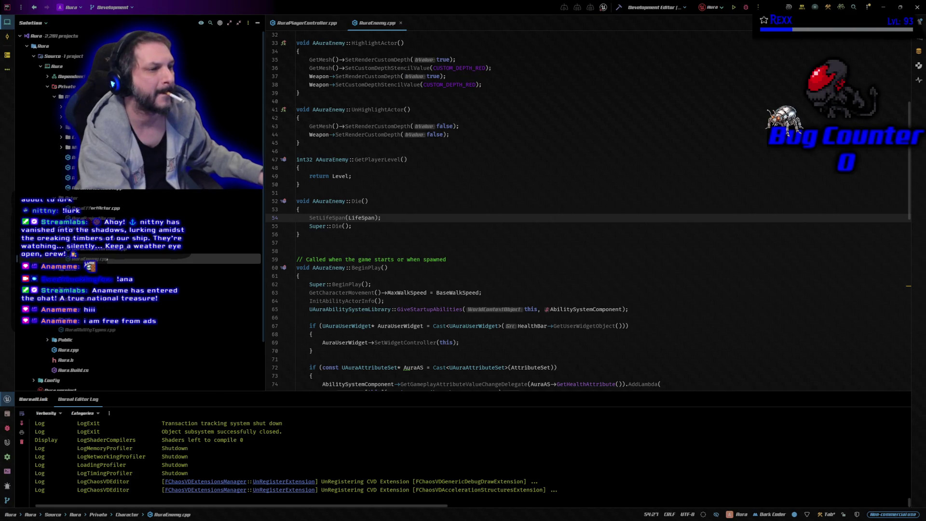
pyautogui.doubleClick(91, 218)
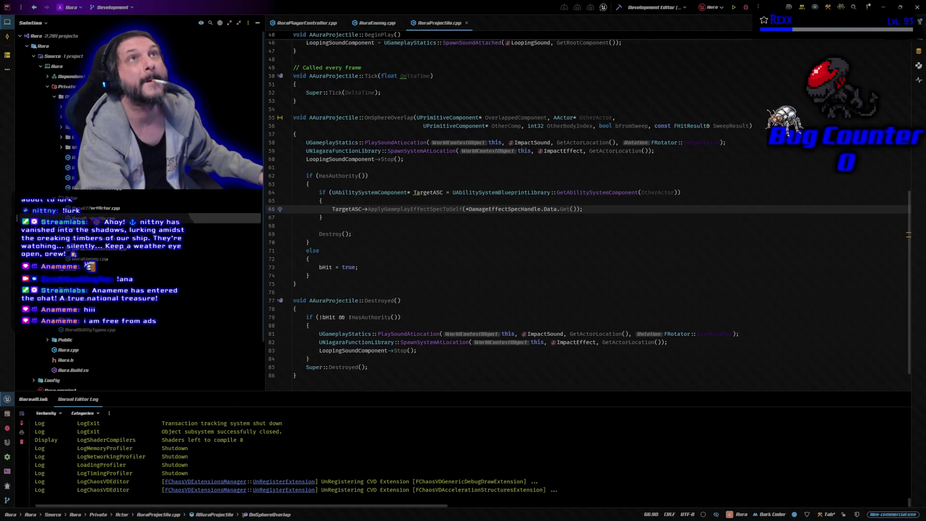
pyautogui.doubleClick(109, 192)
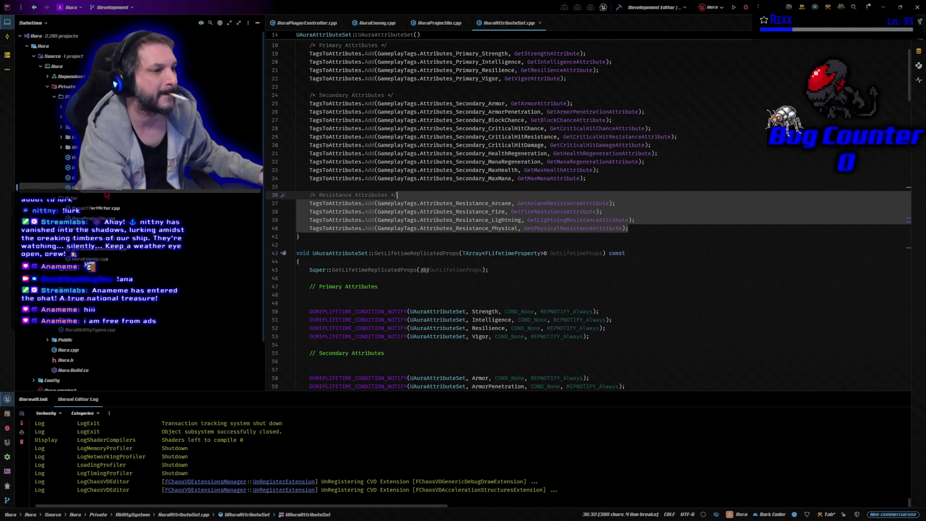
pyautogui.click(68, 106)
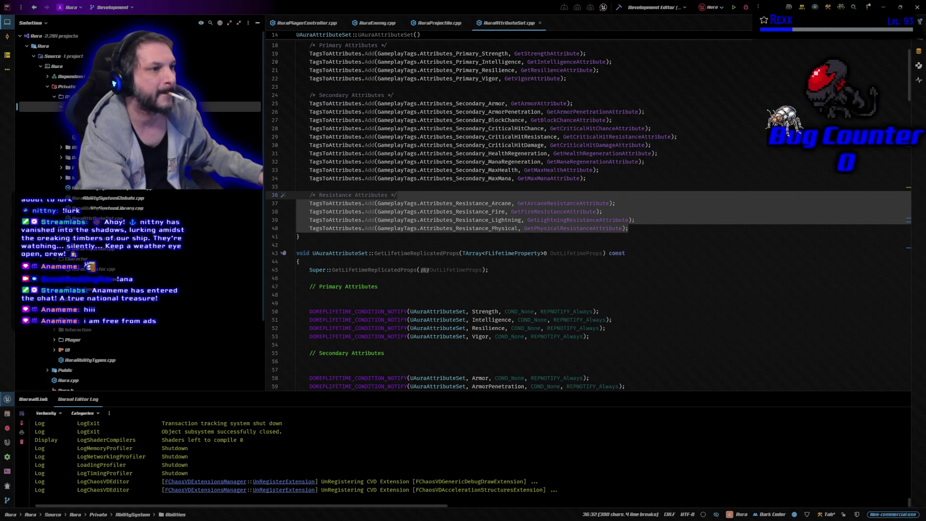
pyautogui.doubleClick(43, 137)
pyautogui.click(306, 23)
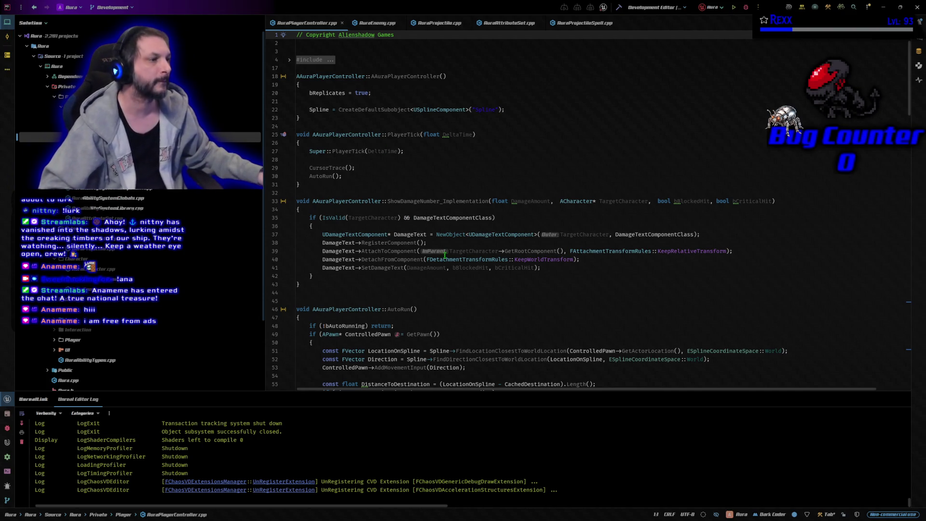
# - Append '&& IsLocalController()' to the line 35 condition in ShowDamageNumber_Implementation
pyautogui.click(780, 201)
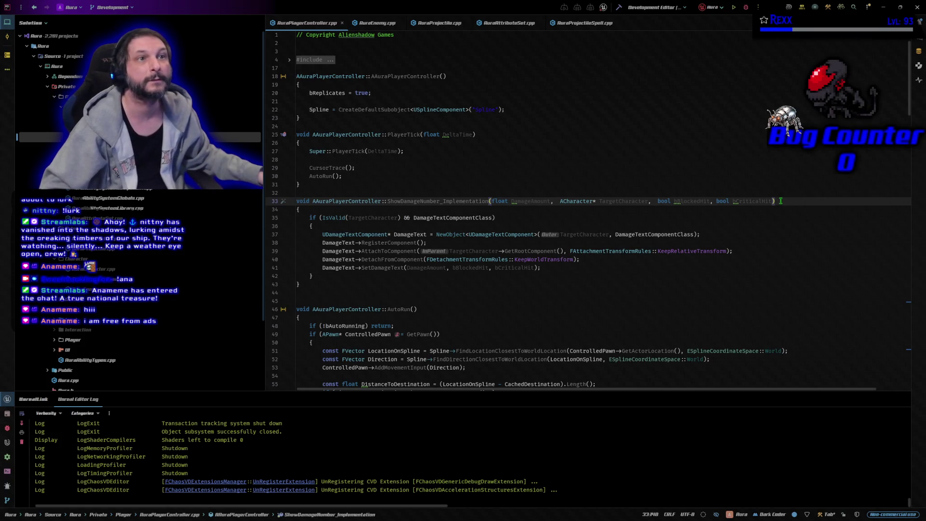
pyautogui.click(492, 218)
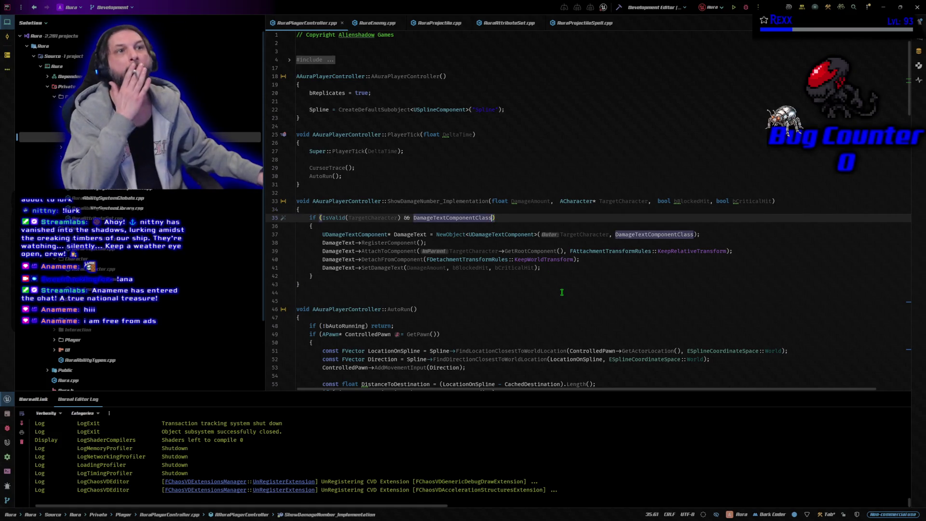
pyautogui.write('&& ')
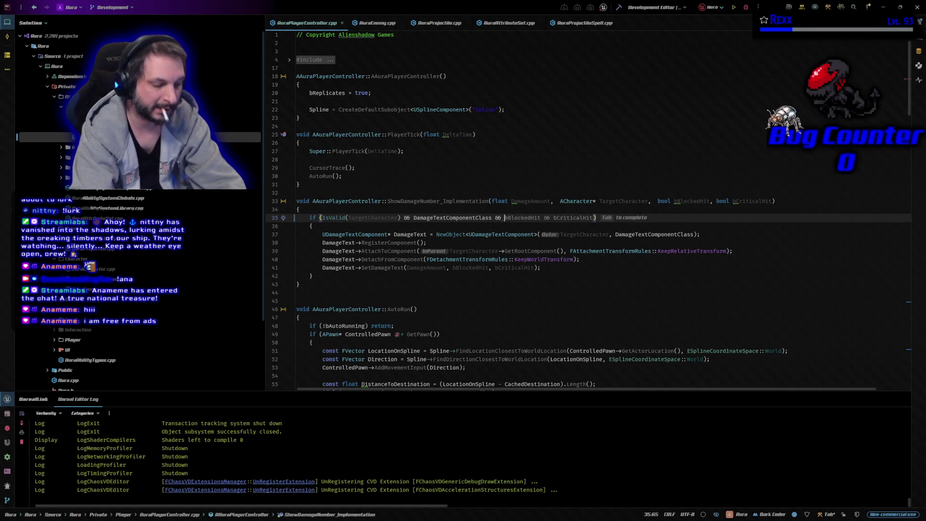
pyautogui.write('IsLoca')
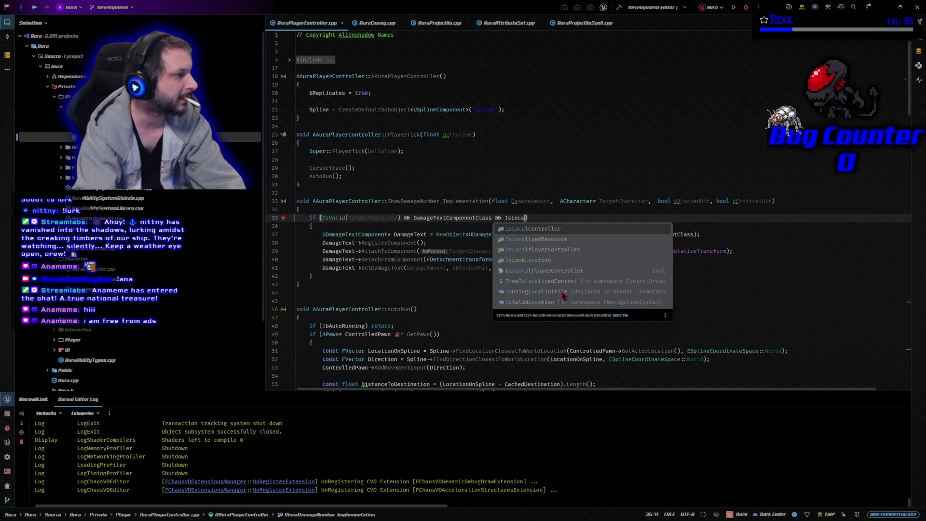
pyautogui.press('Return')
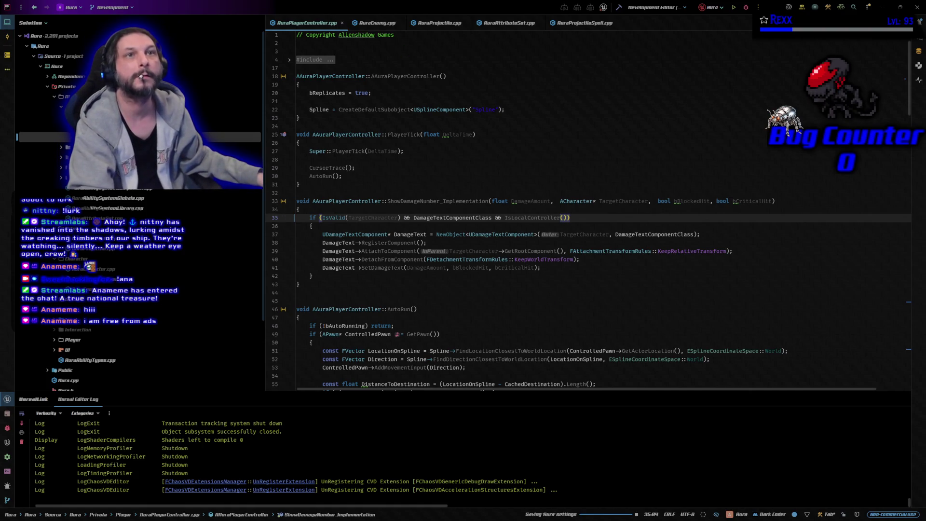
pyautogui.click(376, 23)
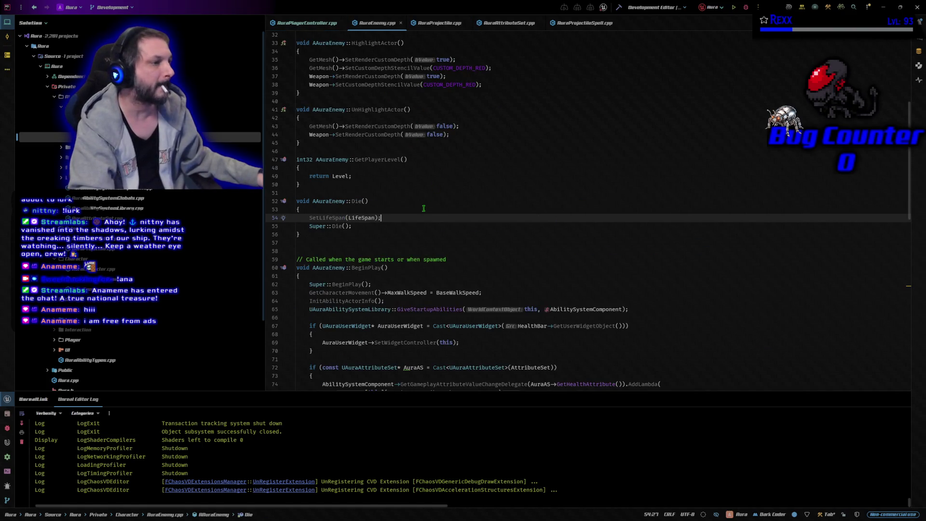
# - Wrap the GiveStartupAbilities call in AuraEnemy.cpp inside if (HasAuthority())
pyautogui.scroll(-2, 441, 174)
pyautogui.click(442, 217)
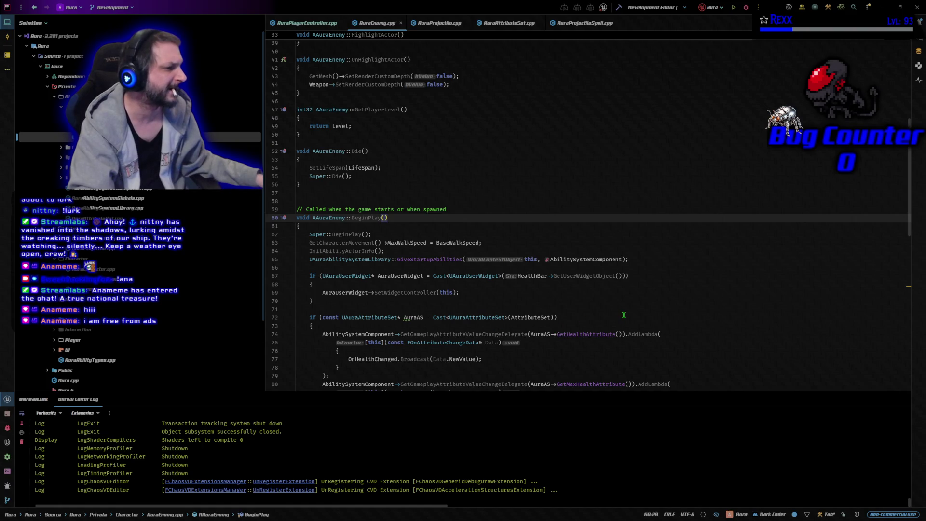
pyautogui.scroll(-1, 623, 314)
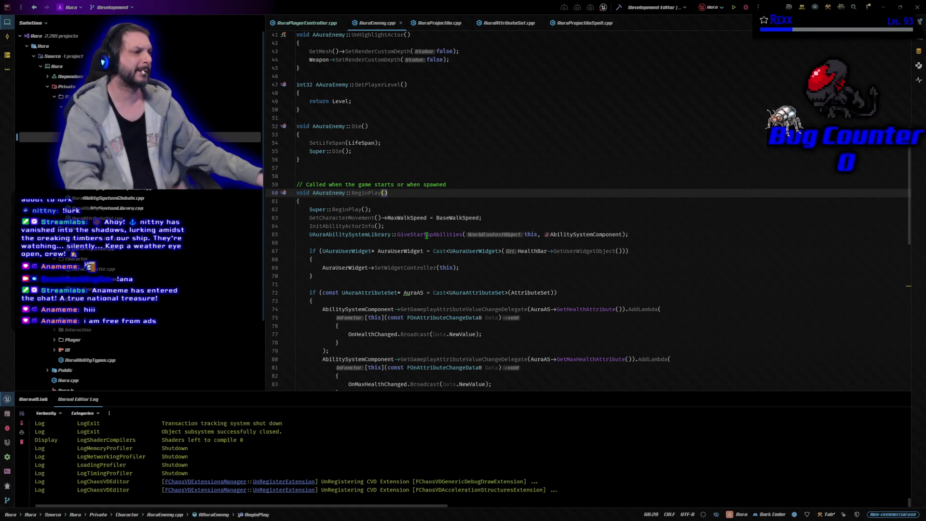
pyautogui.scroll(-1, 426, 234)
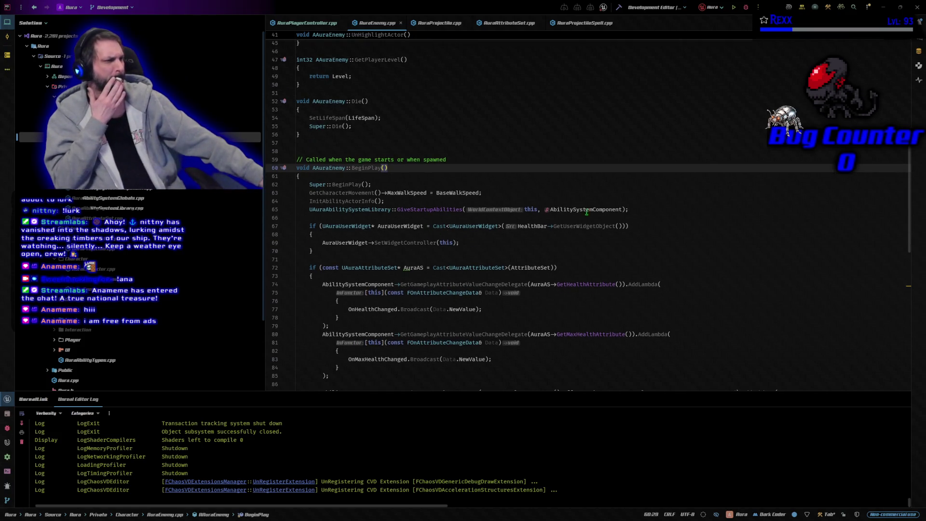
pyautogui.click(449, 209)
pyautogui.hotkey('ctrl', 'z')
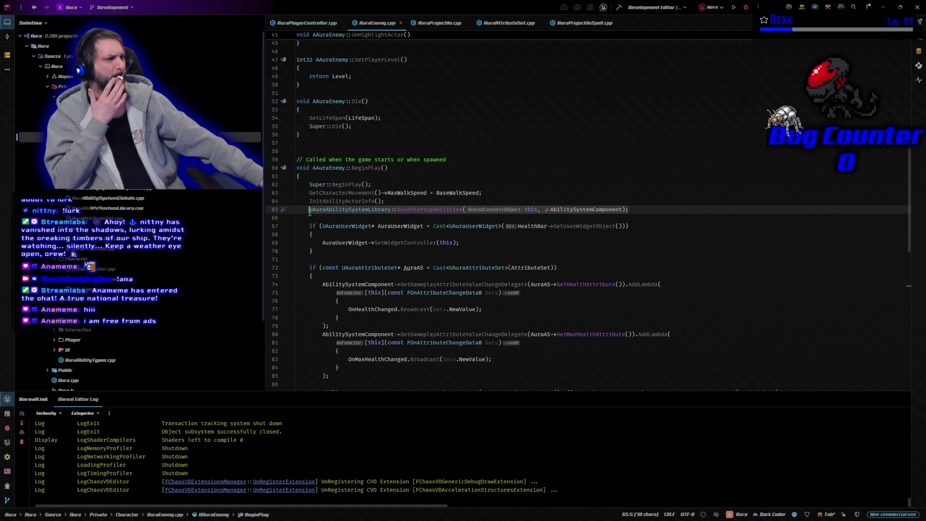
pyautogui.hotkey('ctrl', 'shift', 'z')
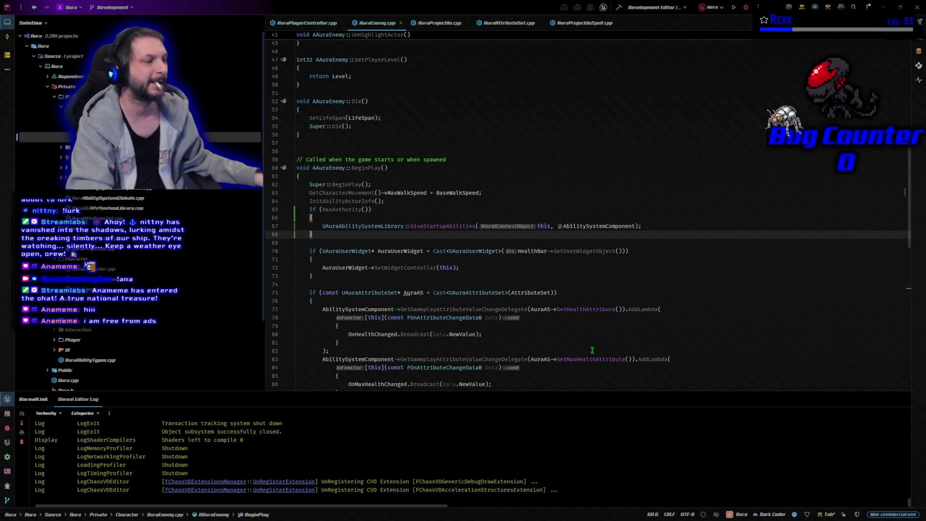
# - Wrap the InitializeDefaultAttributes call inside if (HasAuthority()) as well
pyautogui.scroll(-10, 592, 350)
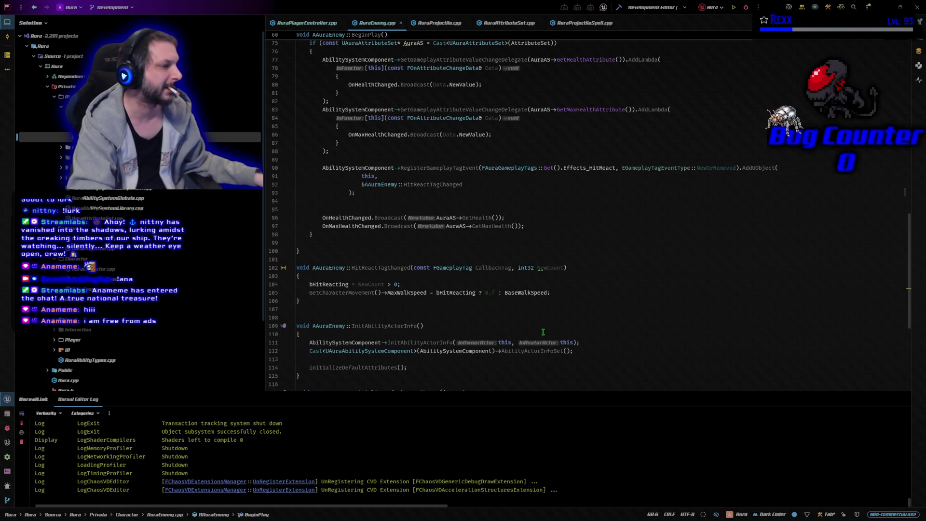
pyautogui.scroll(-4, 543, 332)
pyautogui.click(410, 268)
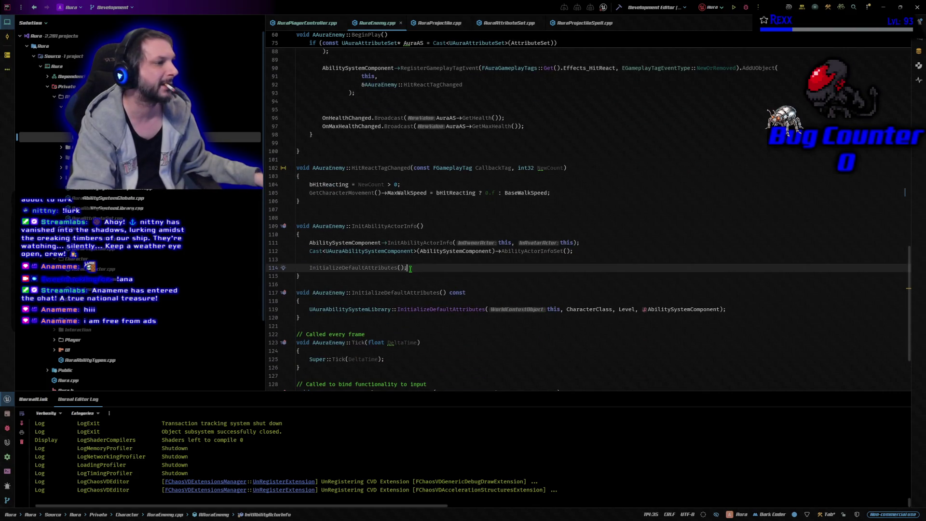
pyautogui.moveTo(409, 269); pyautogui.dragTo(309, 269)
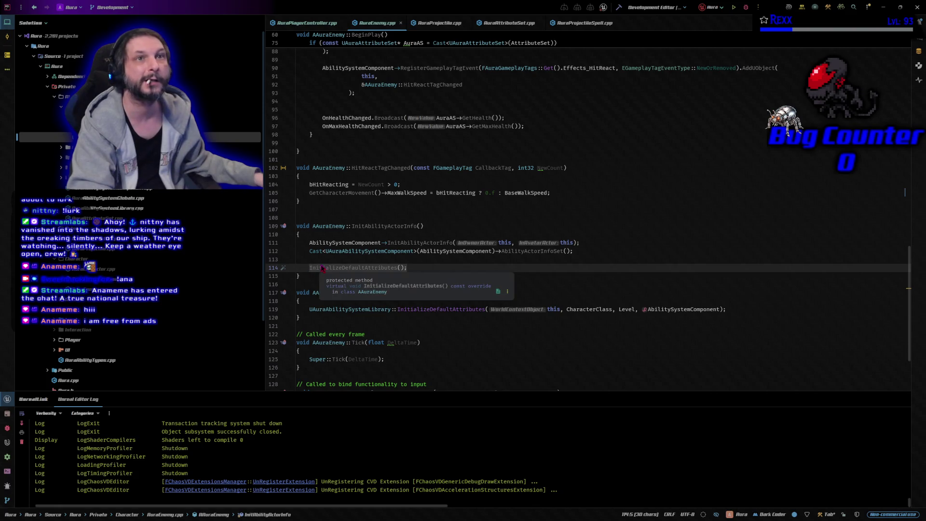
pyautogui.write('if (HasAuthority()) { \tInitializeDefaultAttributes(); }')
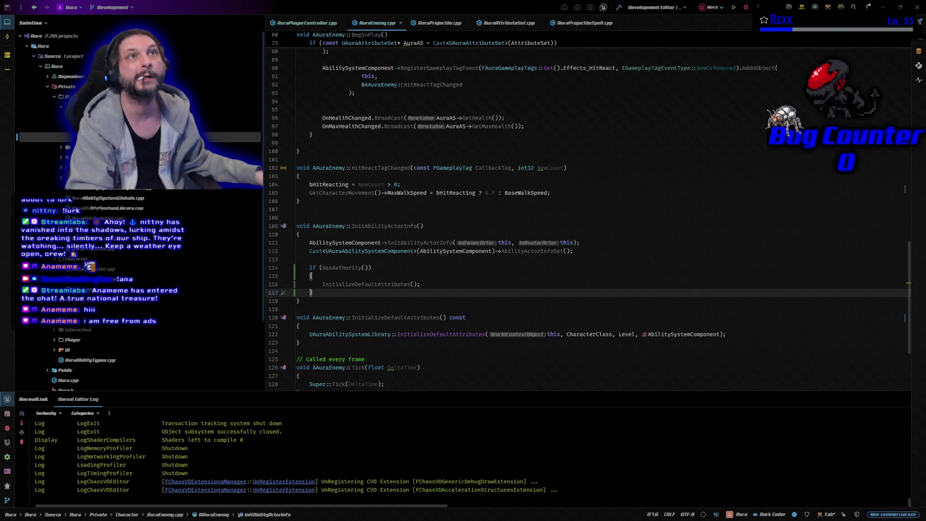
pyautogui.hotkey('ctrl', 'Tab')
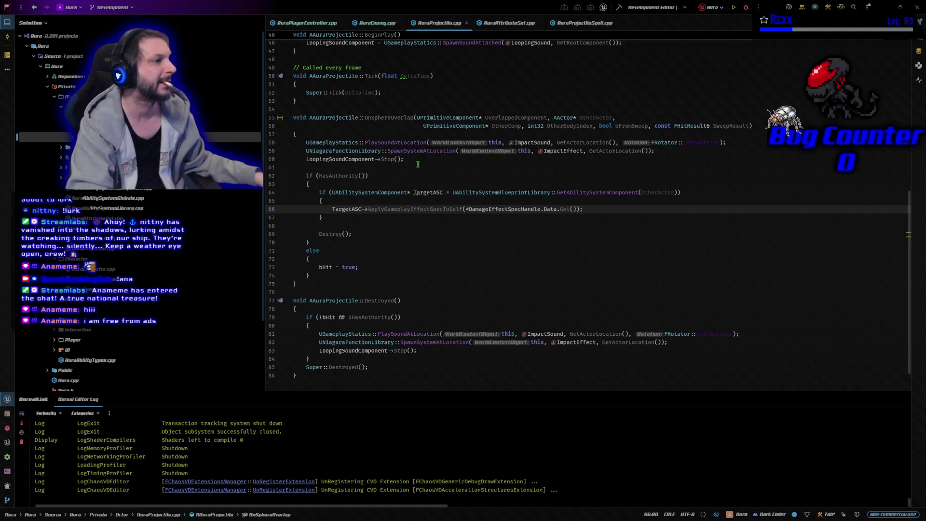
pyautogui.moveTo(404, 160); pyautogui.dragTo(305, 162)
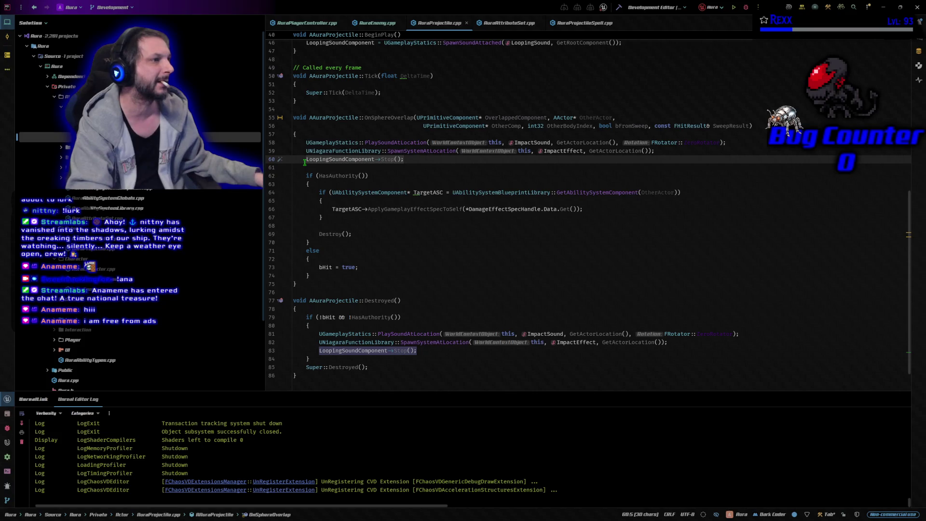
pyautogui.write('if (LoopingSoundComponent) LoopingSoundComponent->Stop();')
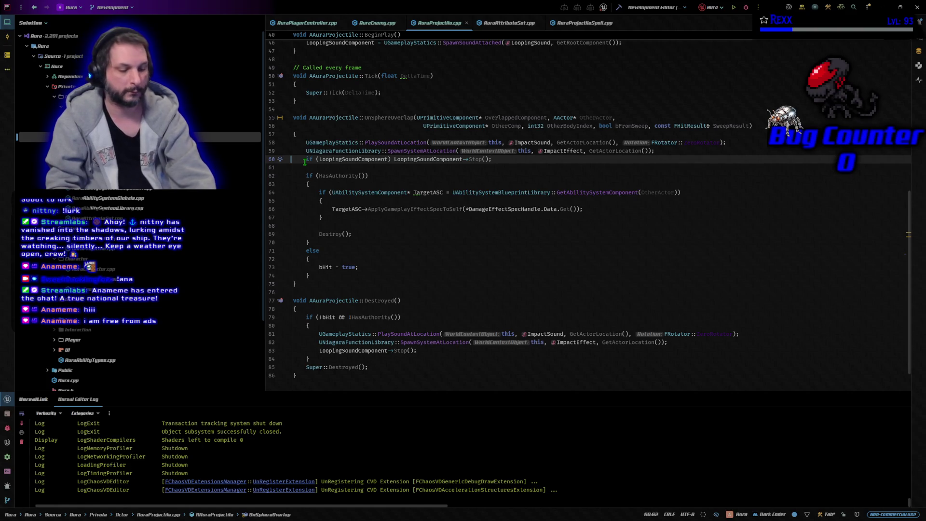
pyautogui.hotkey('ctrl', 'z')
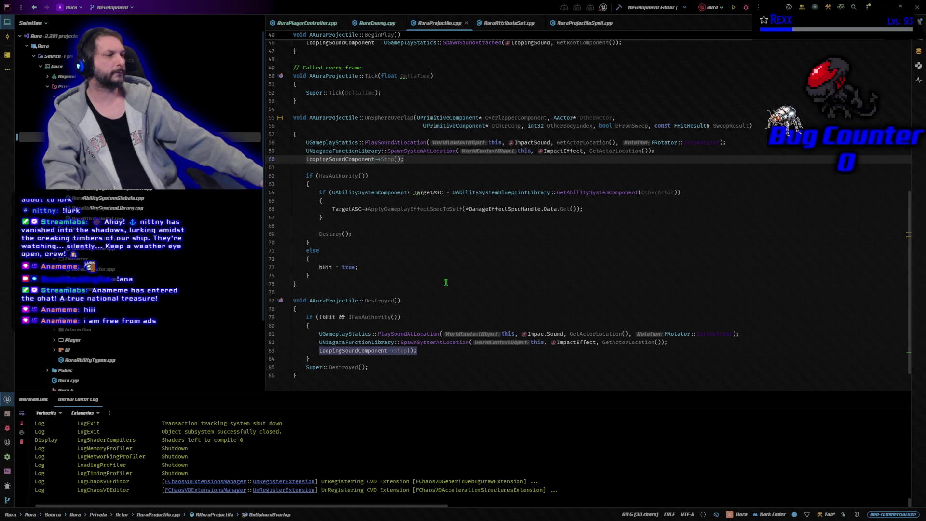
pyautogui.click(432, 299)
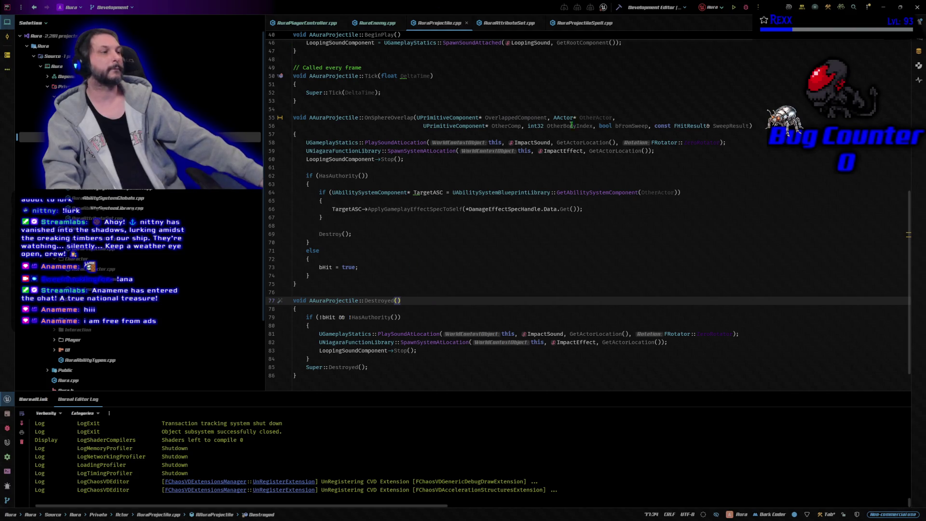
pyautogui.click(414, 159)
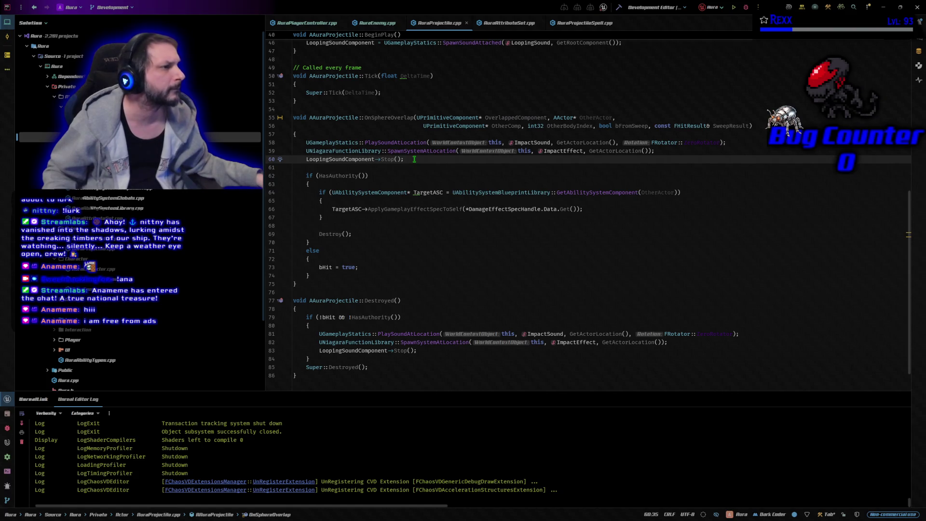
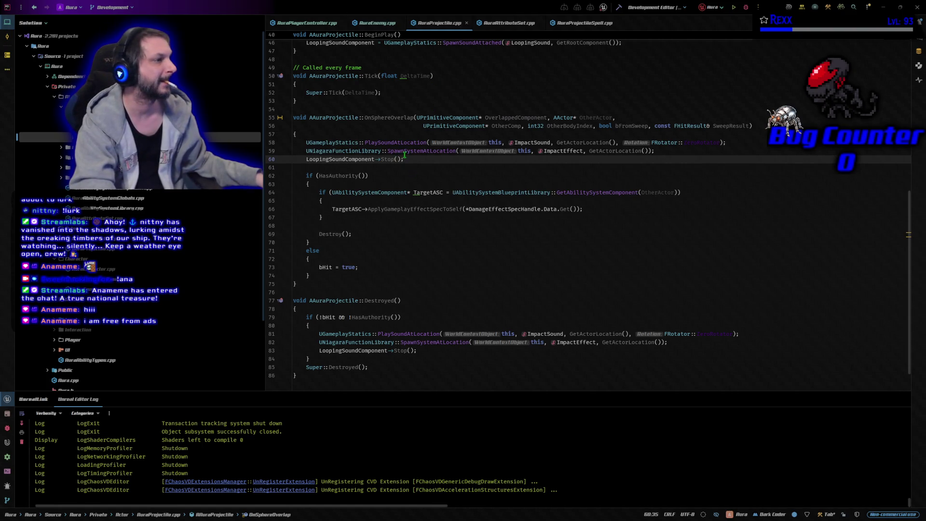
# - Replace the overlap sound/effect lines with a self-hit check and !bHit block; null-check LoopingSoundComponent in Destroyed
pyautogui.moveTo(404, 159)
pyautogui.mouseDown()
pyautogui.moveTo(296, 124)
pyautogui.moveTo(303, 143)
pyautogui.mouseUp()
pyautogui.write('if (DamageEffectSpecHandle.Data.IsValid() && DamageEffectSpecHandle.Data.Get()->GetContext().GetEffectCauser() == OtherActor)     {         return;     }     if (!bHit)     {         UGameplayStatics::PlaySoundAtLocation(this, ImpactSound, GetActorLocation(), FRotator::ZeroRotator);         UNiagaraFunctionLibrary::SpawnSystemAtLocation(this, ImpactEffect, GetActorLocation());         if (LoopingSoundComponent) LoopingSoundComponent->Stop();     }')
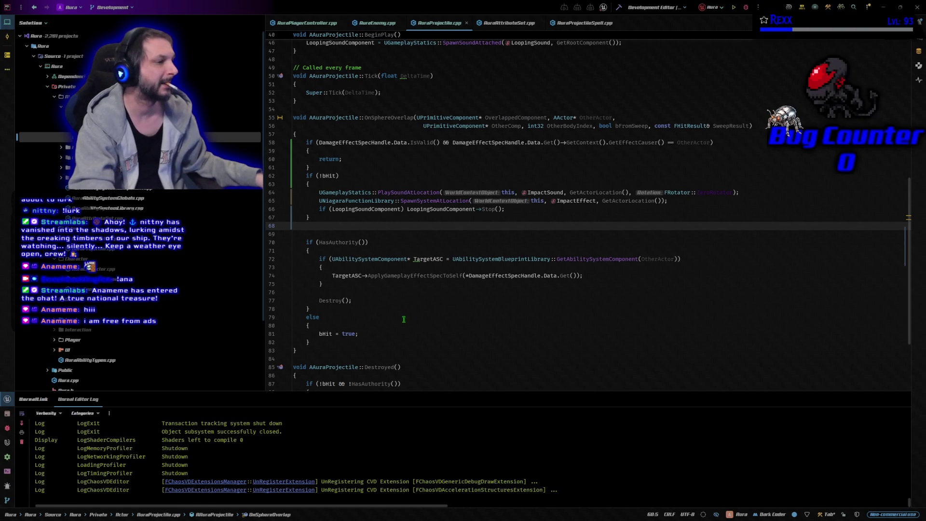
pyautogui.scroll(-4, 407, 317)
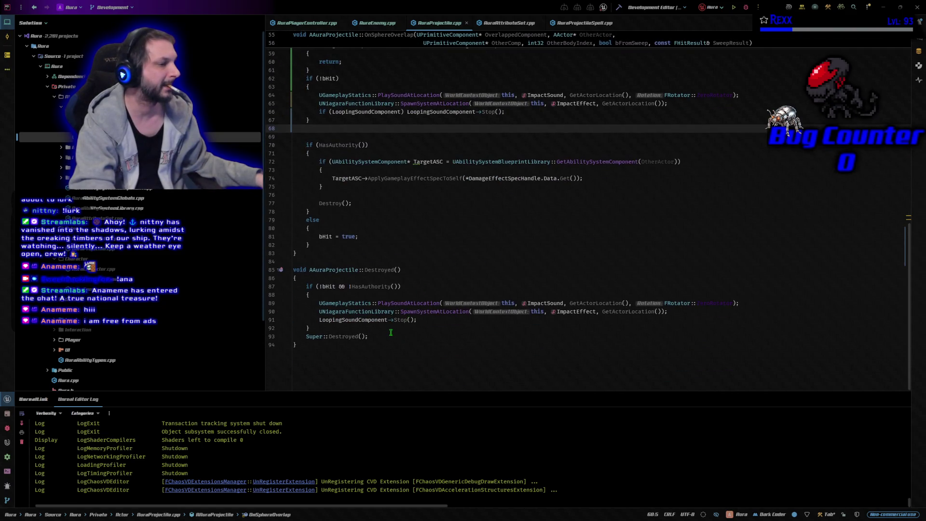
pyautogui.moveTo(417, 320); pyautogui.dragTo(319, 322)
pyautogui.write('if (LoopingSoundComponent) LoopingSoundComponent->Stop();')
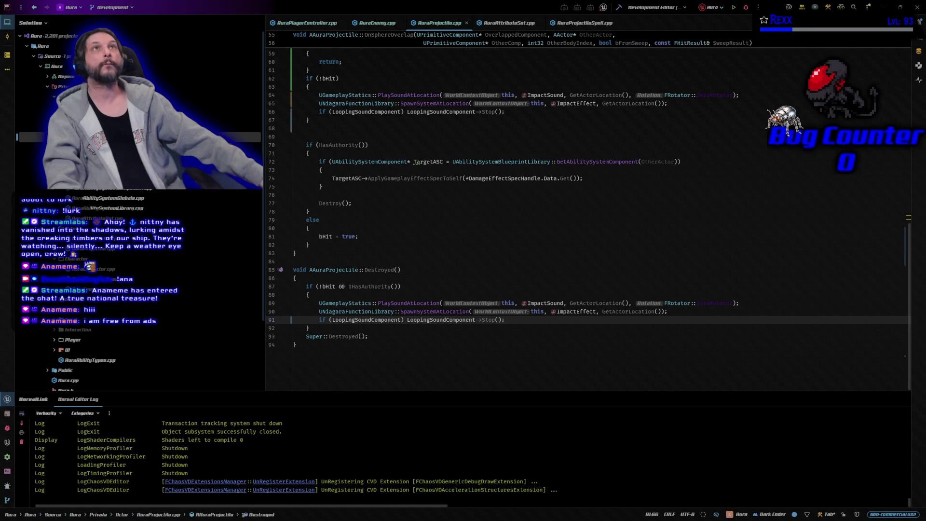
# - In ShowFloatingText of AuraAttributeSet.cpp, cast Props.SourceCharacter->Controller to AAuraPlayerController instead of GetPlayerController
pyautogui.click(509, 22)
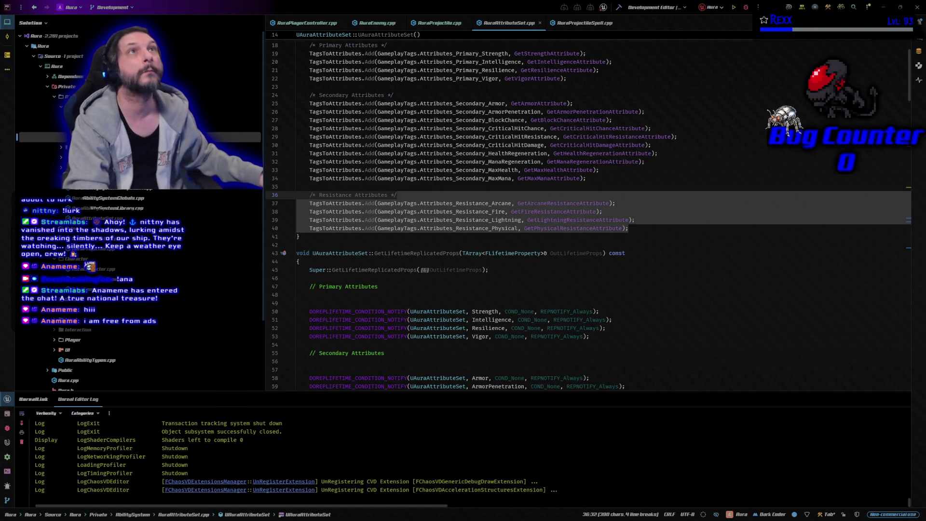
pyautogui.scroll(-9, 607, 300)
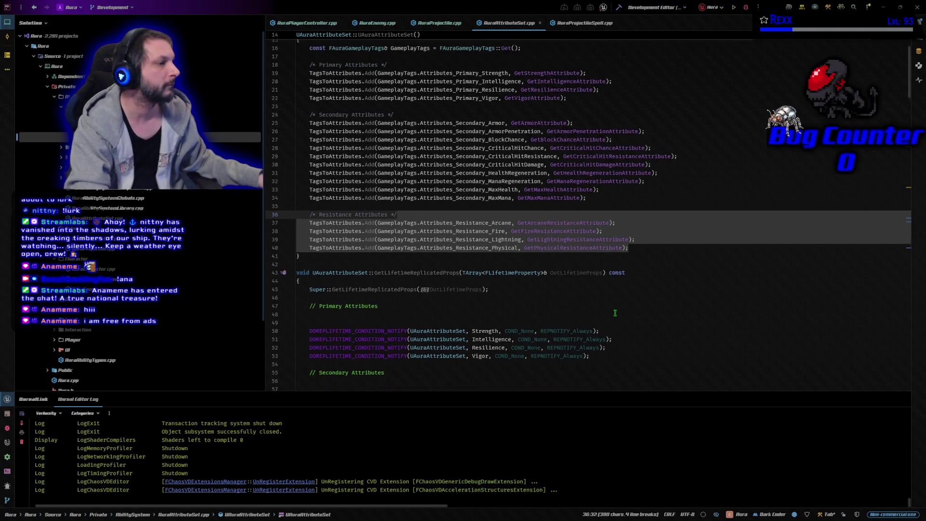
pyautogui.scroll(-15, 614, 313)
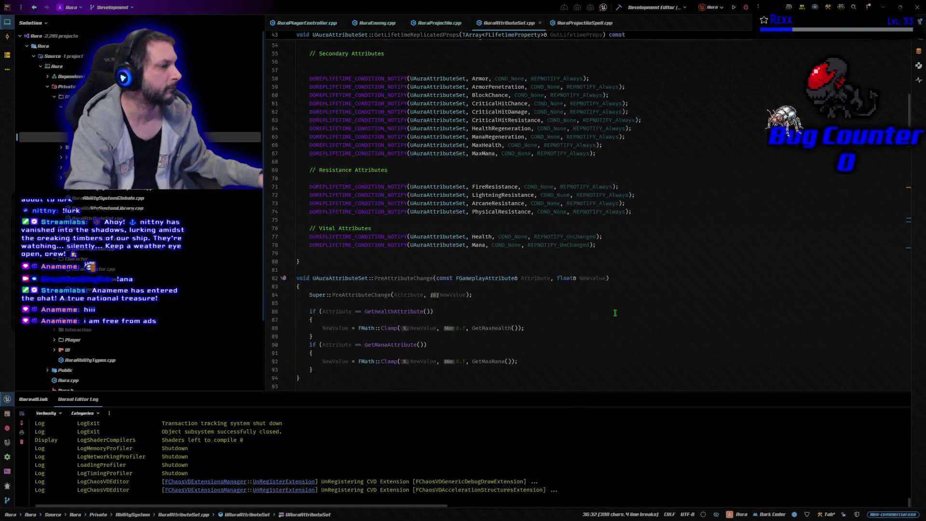
pyautogui.scroll(-16, 614, 313)
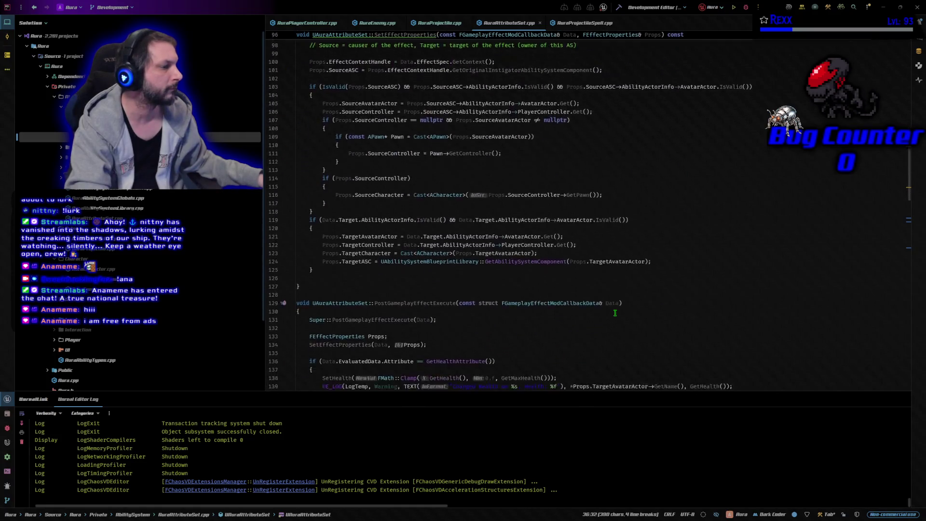
pyautogui.scroll(-10, 615, 313)
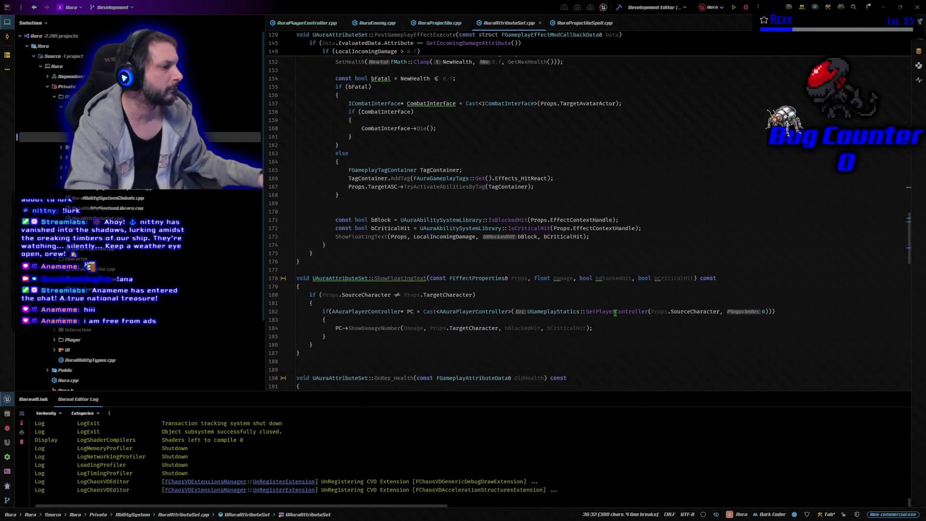
pyautogui.click(736, 176)
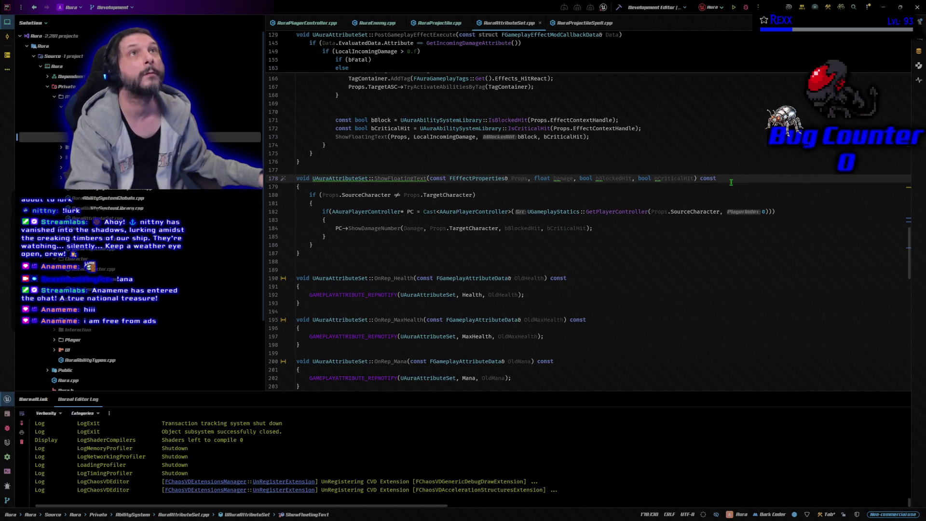
pyautogui.click(790, 210)
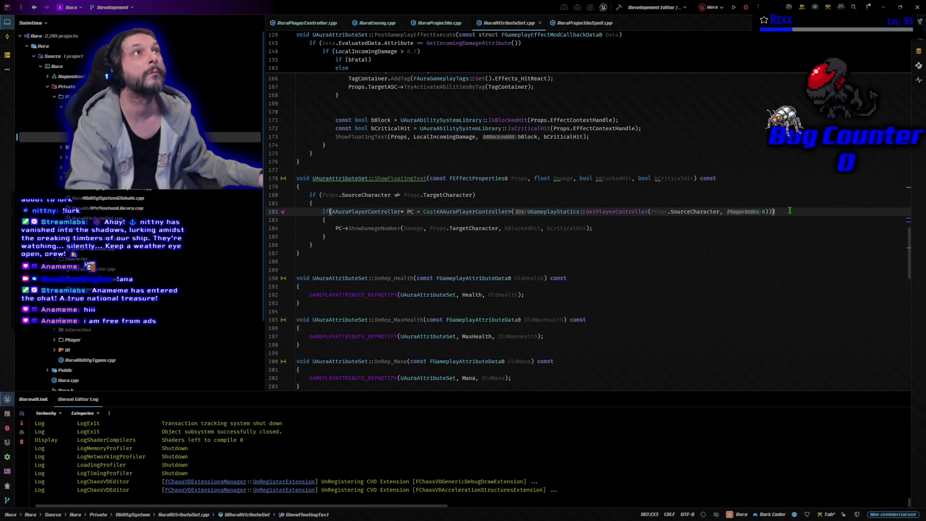
pyautogui.moveTo(789, 211); pyautogui.dragTo(321, 211)
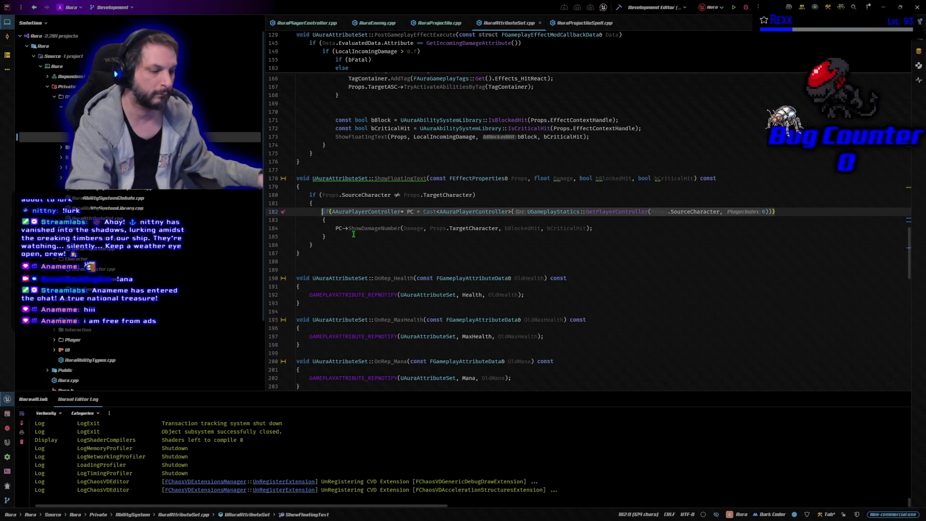
pyautogui.write('if(AAuraPlayerController* PC = Cast<AAuraPlayerController>(Props.SourceCharacter->Controller))')
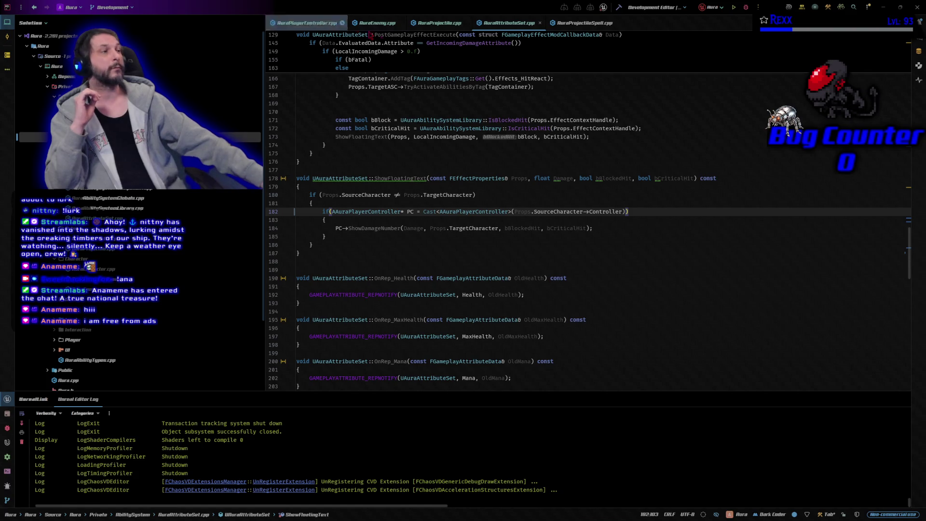
# - Delete Rotation.Pitch = 0.f; from SpawnProjectile in AuraProjectileSpell.cpp and rebuild the project
pyautogui.click(578, 23)
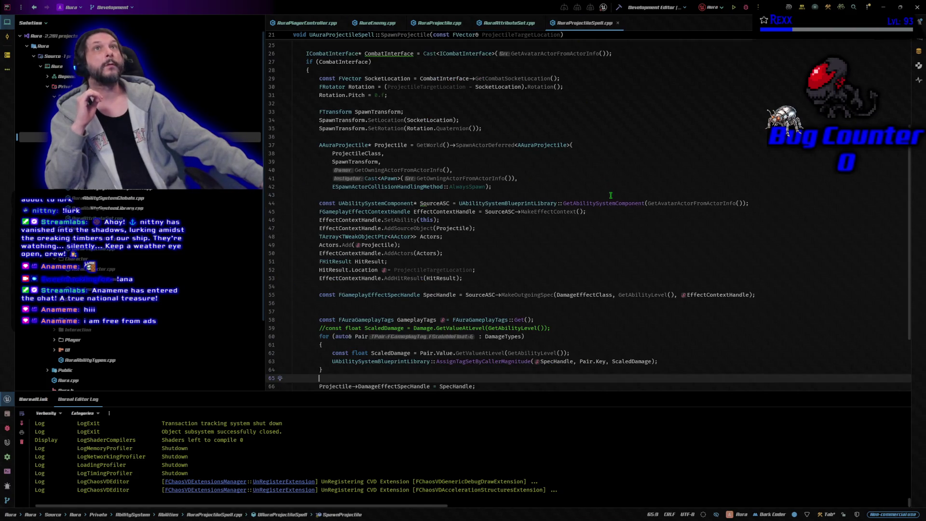
pyautogui.scroll(5, 594, 224)
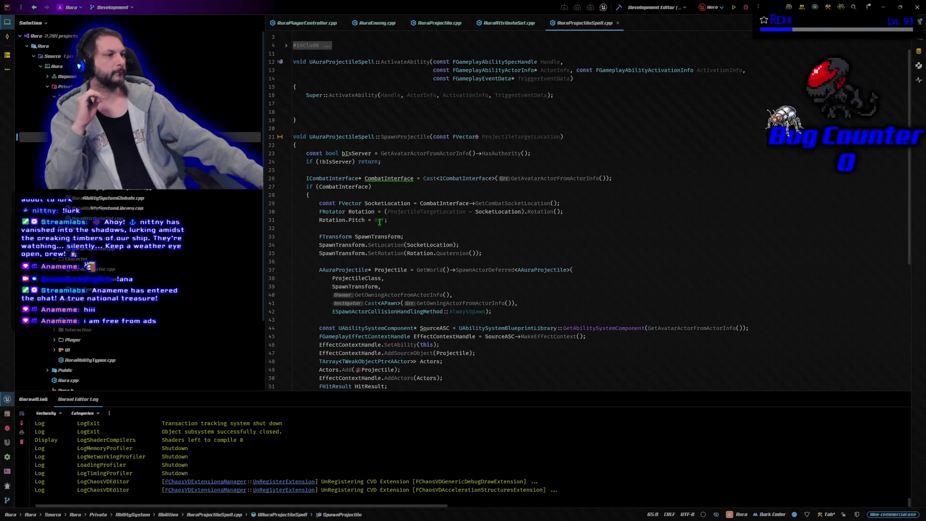
pyautogui.click(400, 219)
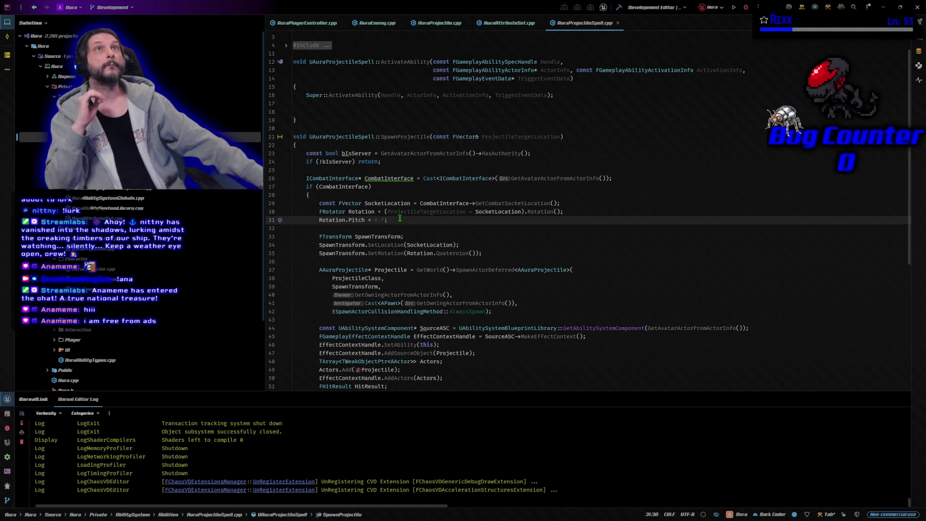
pyautogui.keyDown('shift'); pyautogui.click(318, 220); pyautogui.keyUp('shift')
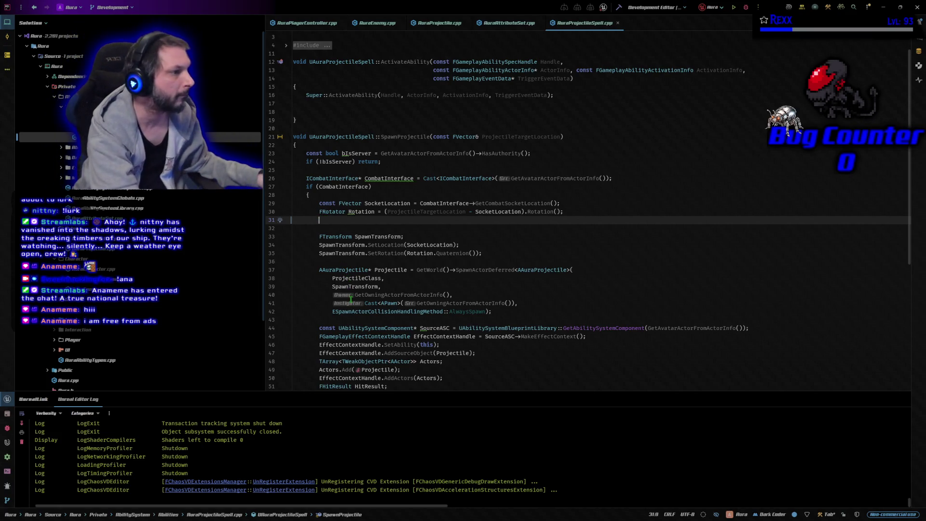
pyautogui.press('BackSpace')
pyautogui.press('BackSpace')
pyautogui.click(621, 8)
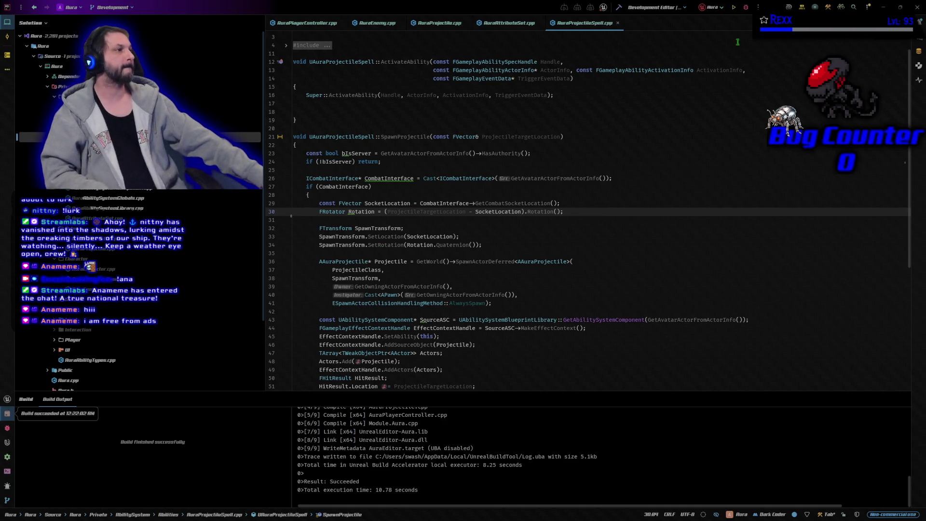
# - Launch the Aura project in Unreal Editor with Rider's debugger attached
pyautogui.click(745, 7)
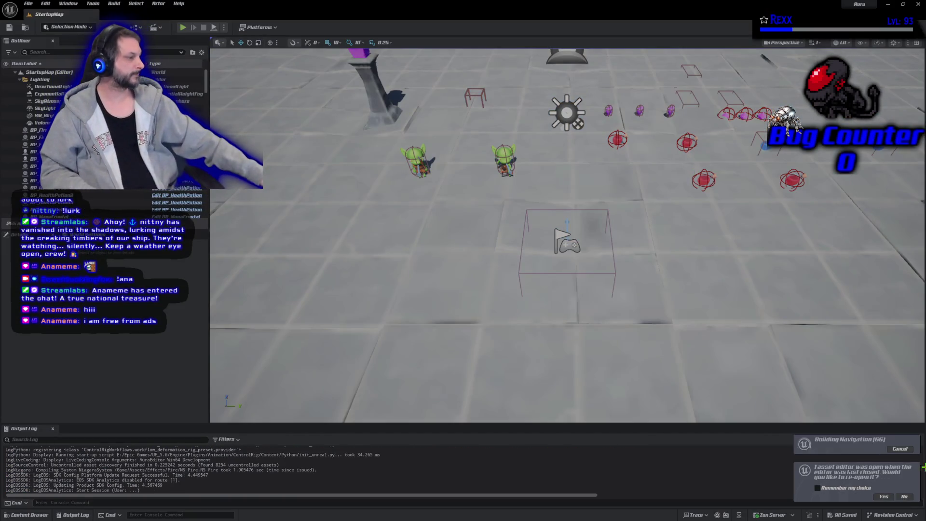
# - Reopen the previous asset editors, return to StartupMap, and set Net Mode to Play As Listen Server
pyautogui.click(883, 496)
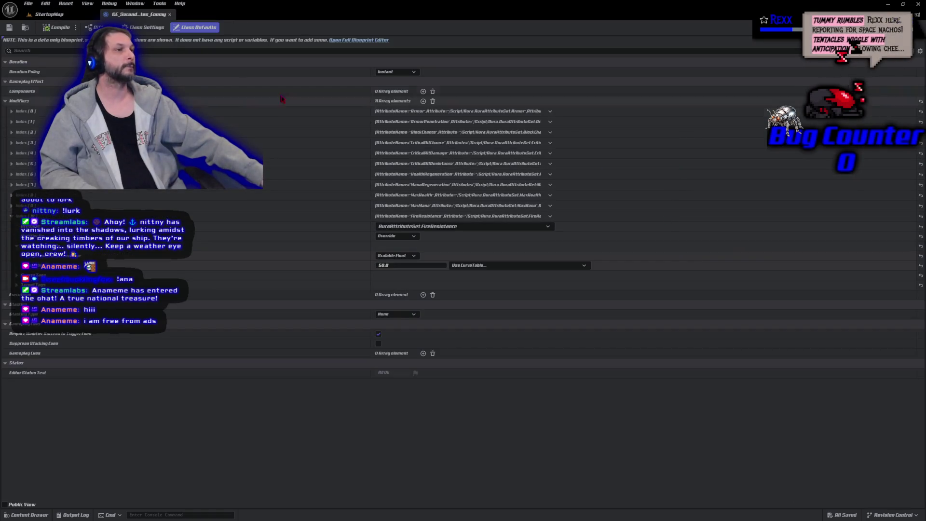
pyautogui.click(60, 14)
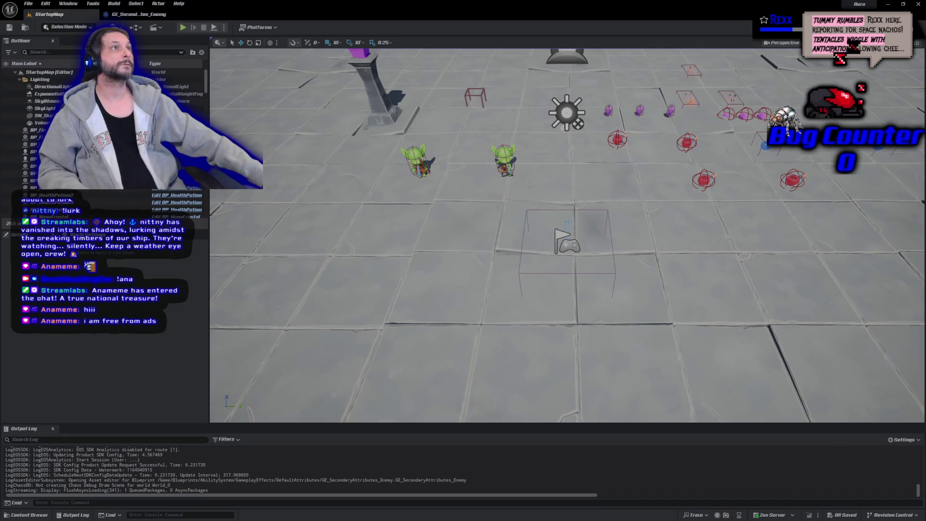
pyautogui.click(224, 27)
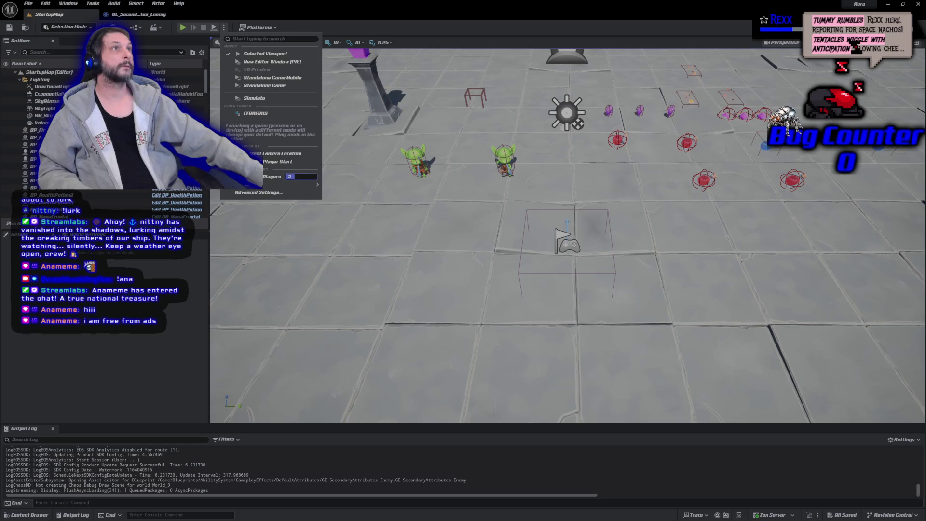
pyautogui.moveTo(293, 187)
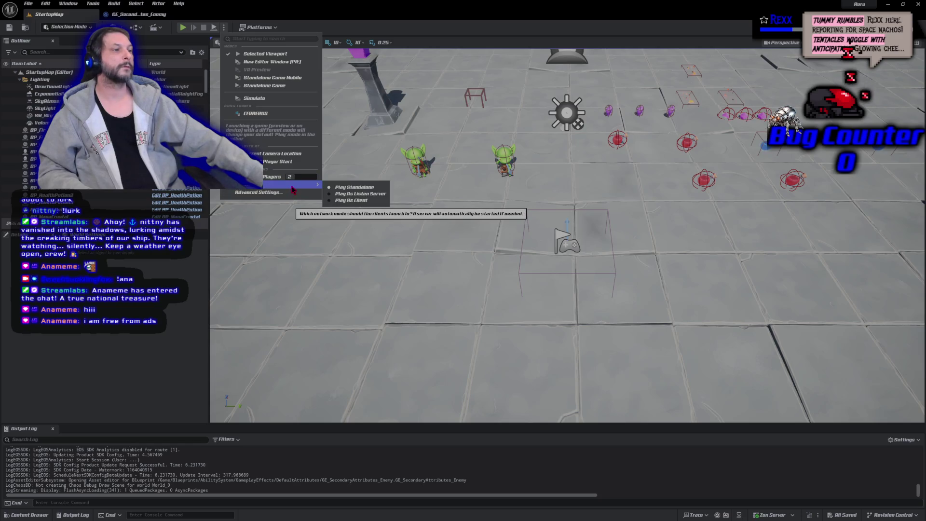
pyautogui.click(338, 194)
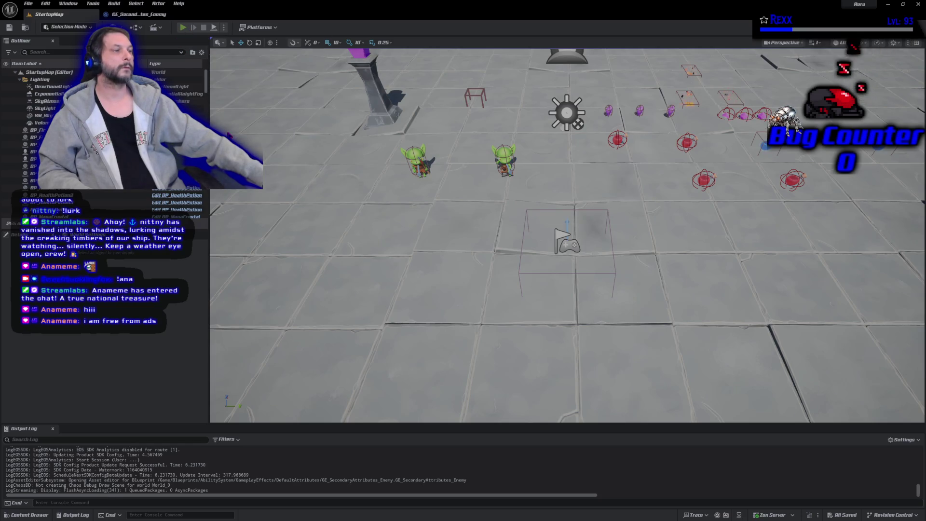
# - Play-test StartupMap, moving the client and firing bolts at a goblin, then stop play
pyautogui.hotkey('alt', 'p')
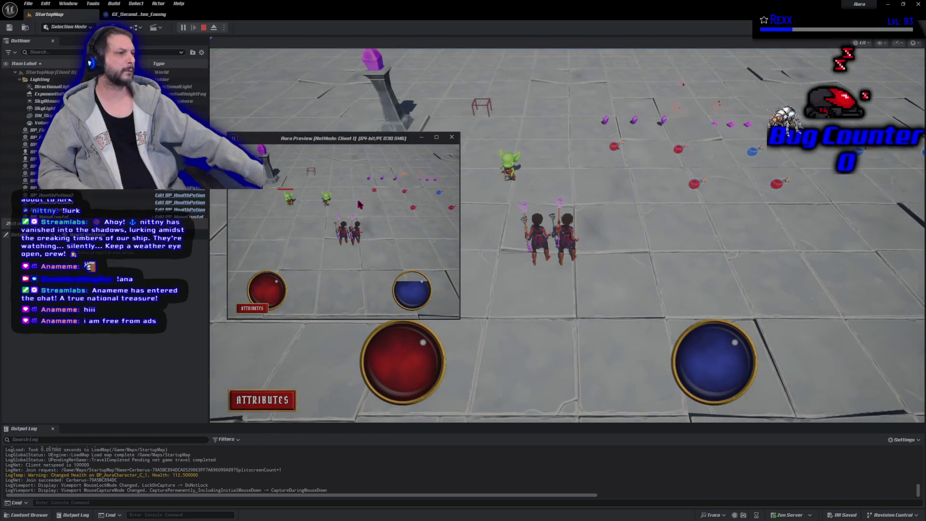
pyautogui.click(359, 204)
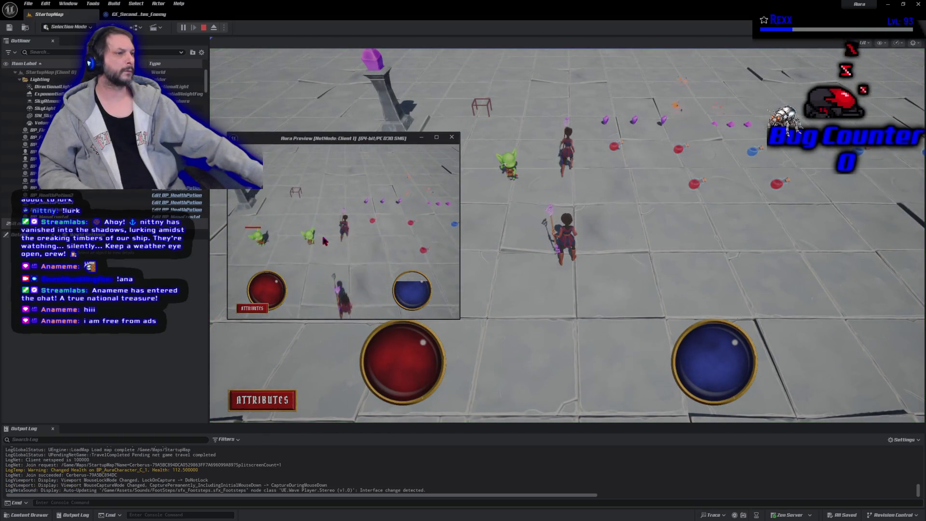
pyautogui.click(309, 240)
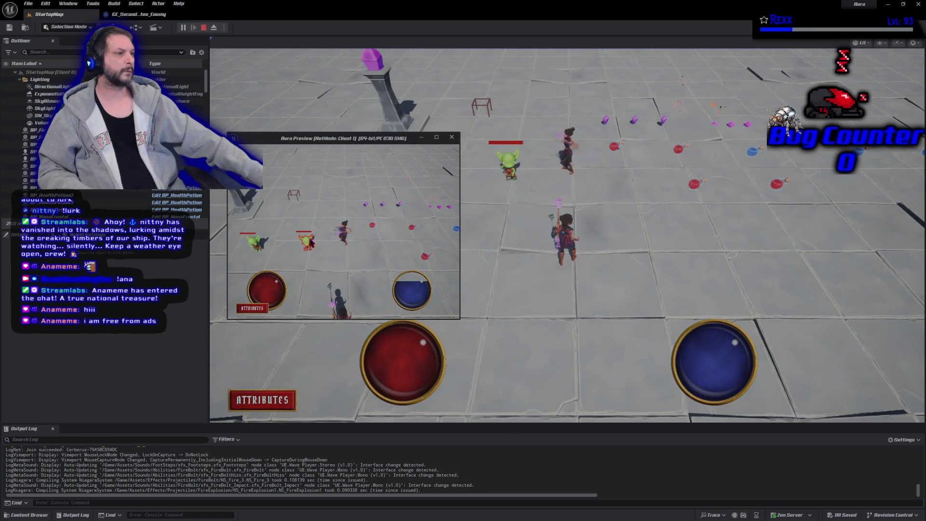
pyautogui.click(310, 241)
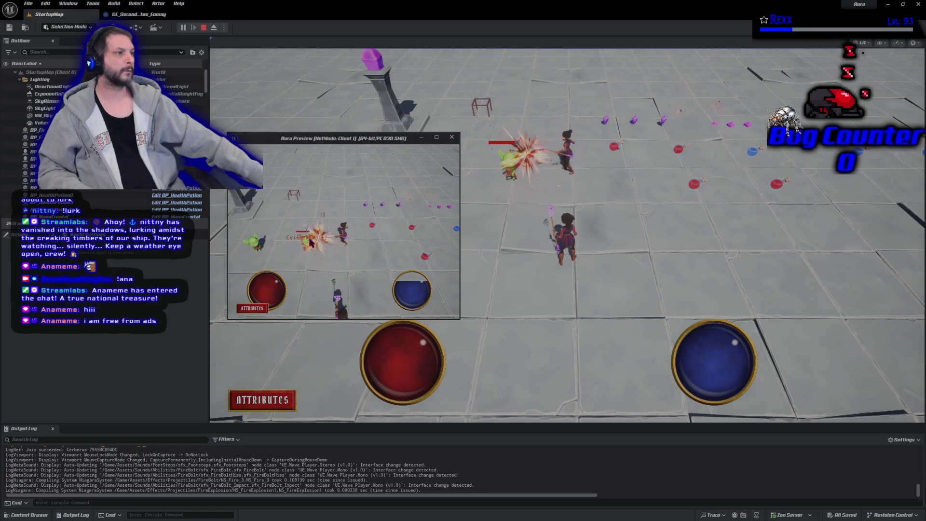
pyautogui.click(451, 137)
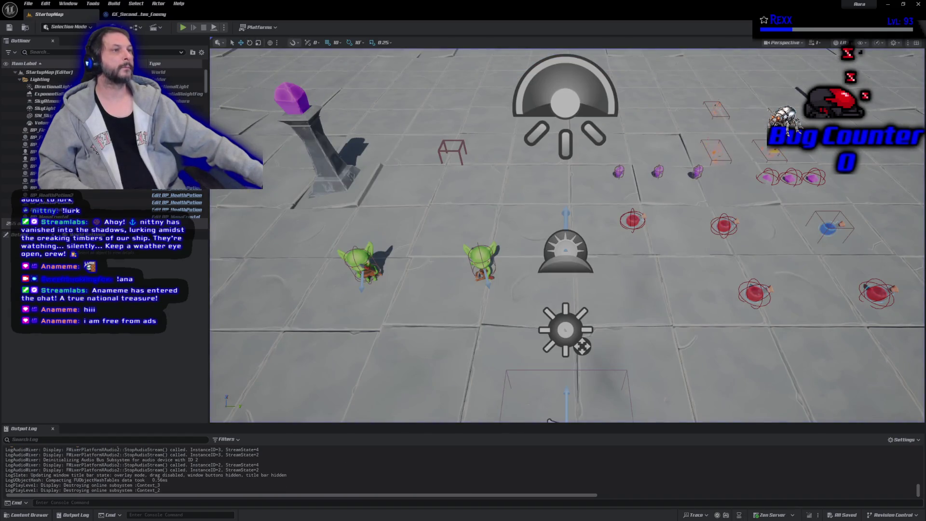